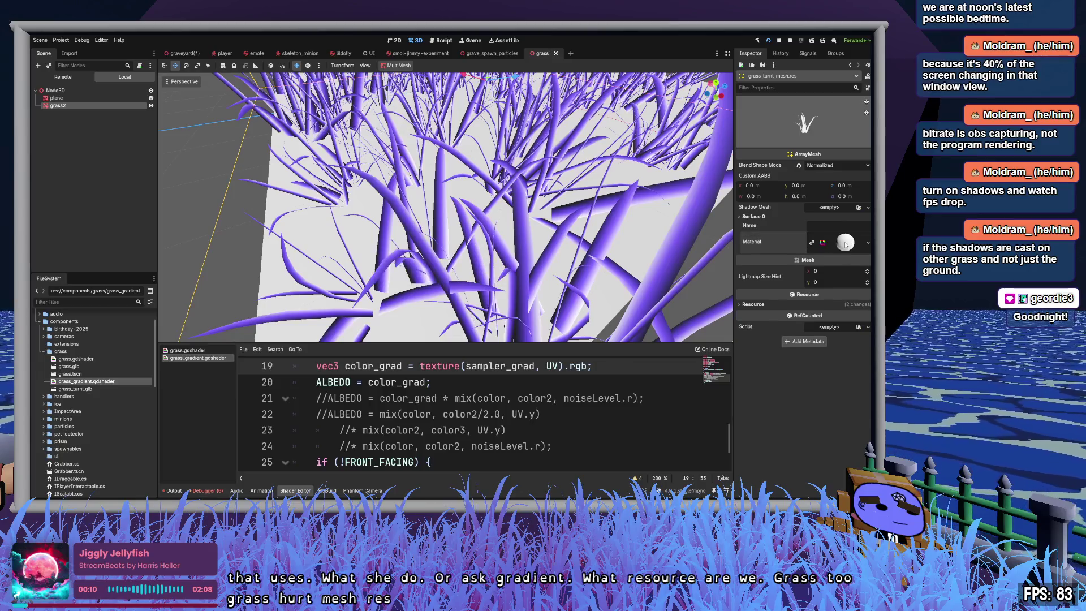
# Step: Give the grass material's Sampler Grad shader parameter a new GradientTexture1D and open its gradient
pyautogui.click(845, 244)
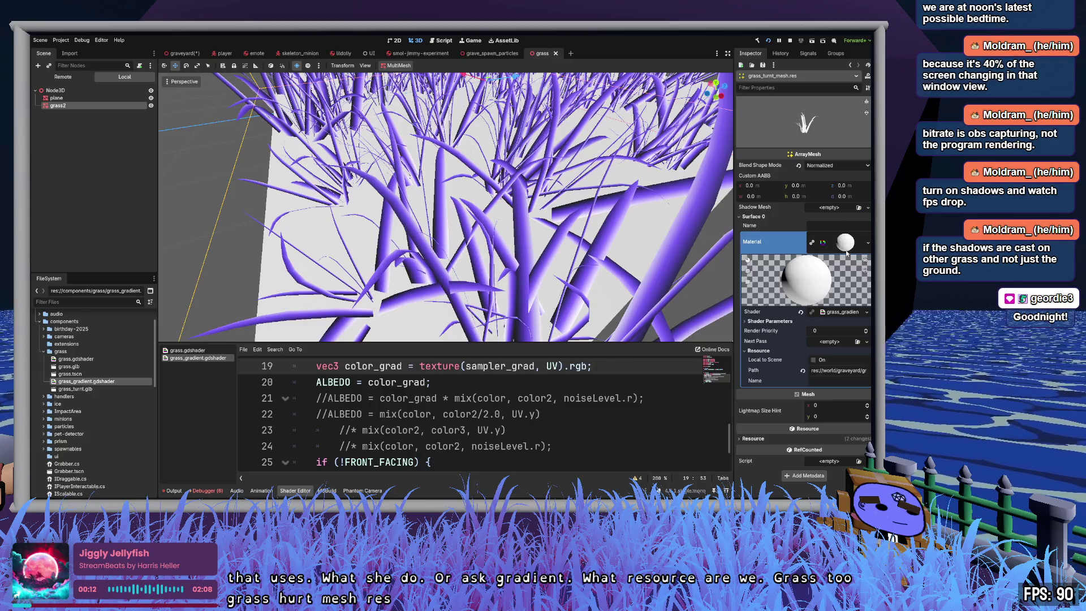
pyautogui.click(762, 322)
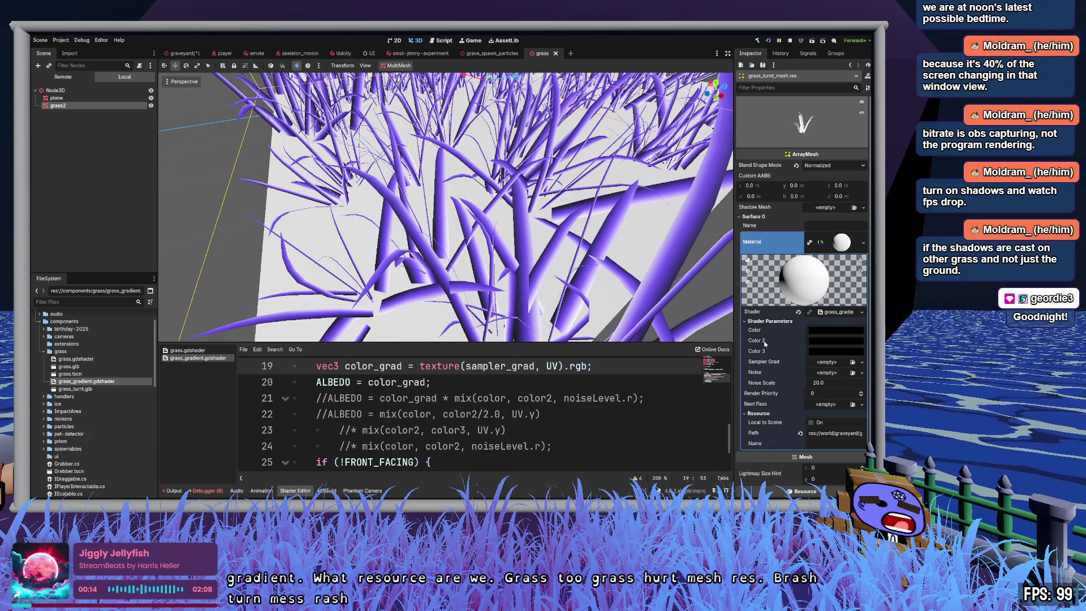
pyautogui.click(821, 413)
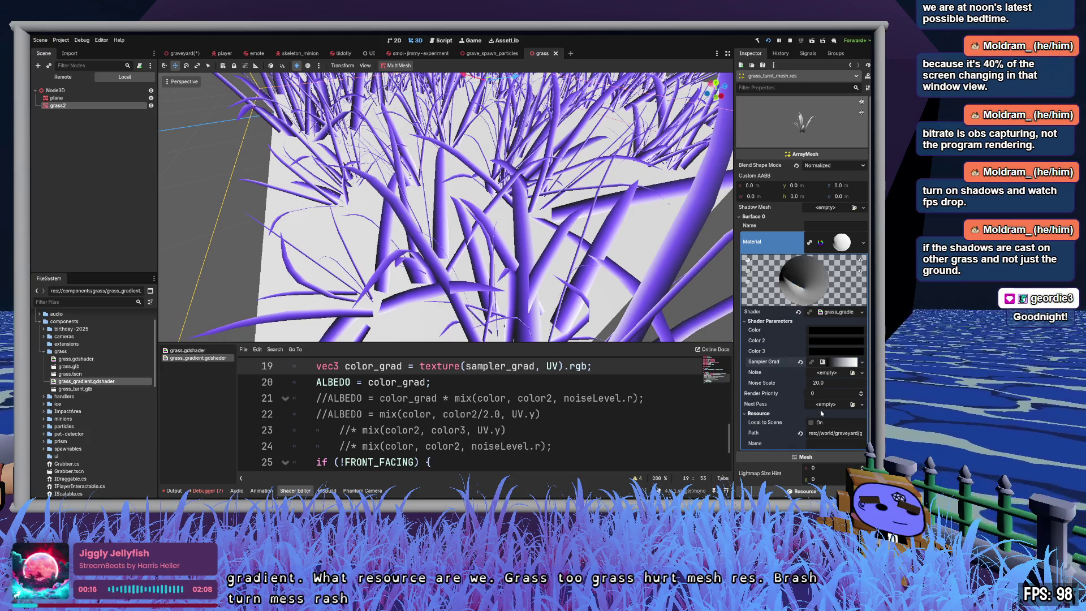
pyautogui.click(839, 363)
pyautogui.click(827, 373)
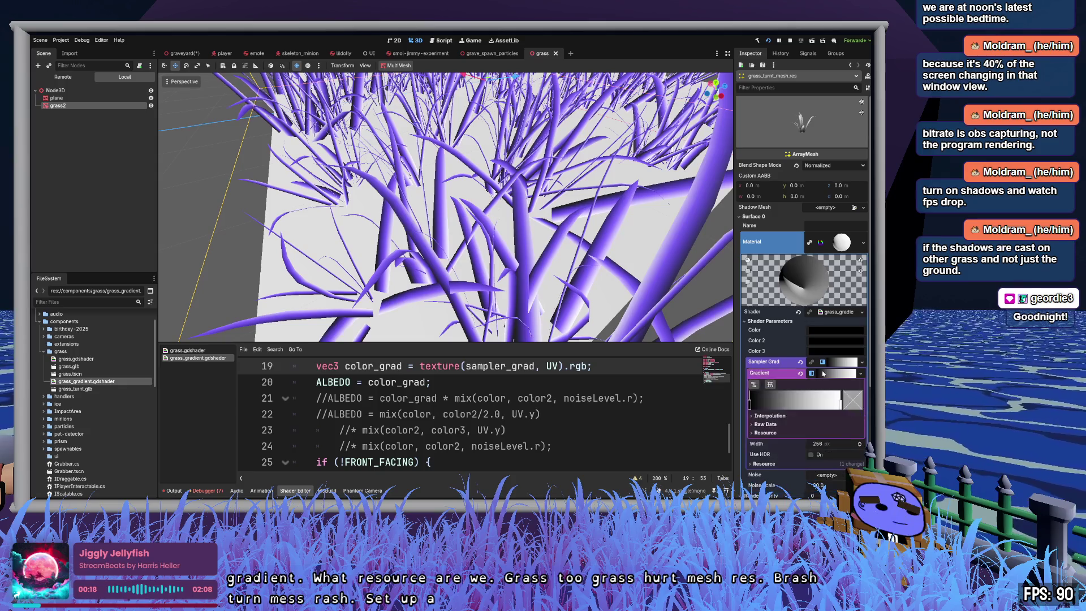
# Step: Make the gradient run from white to a new hot-pink stop near the right end
pyautogui.moveTo(840, 404); pyautogui.dragTo(775, 403)
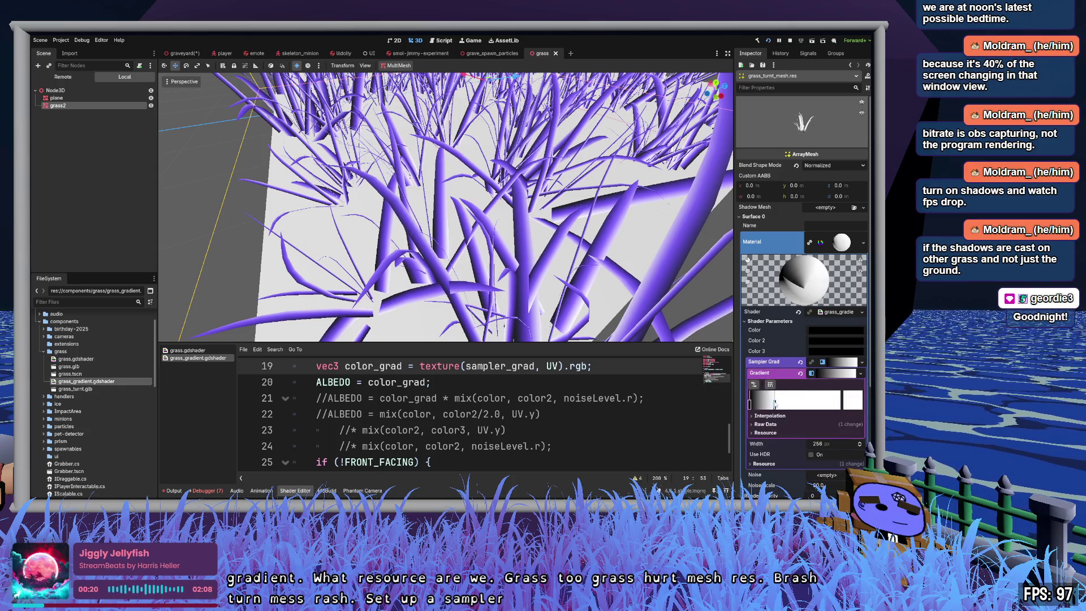
pyautogui.click(840, 403)
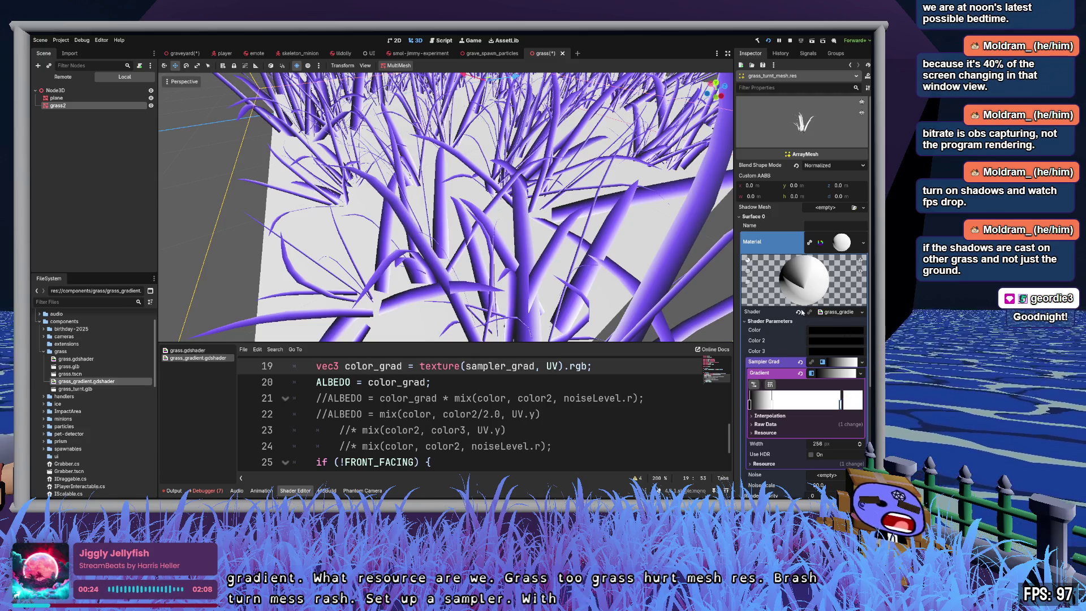
pyautogui.click(823, 308)
pyautogui.click(807, 210)
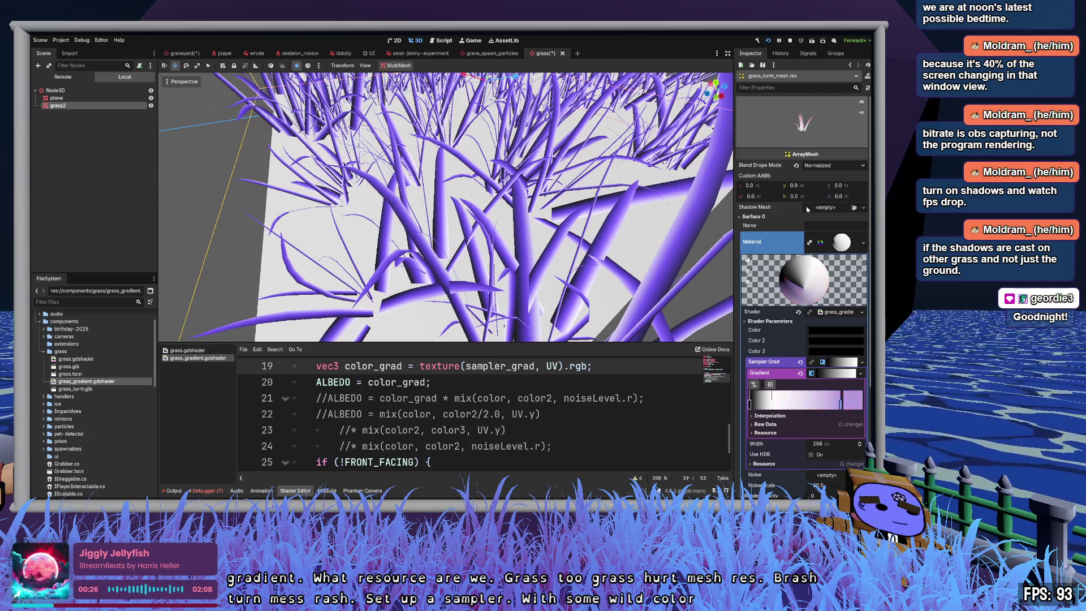
pyautogui.hotkey('ctrl', 'z')
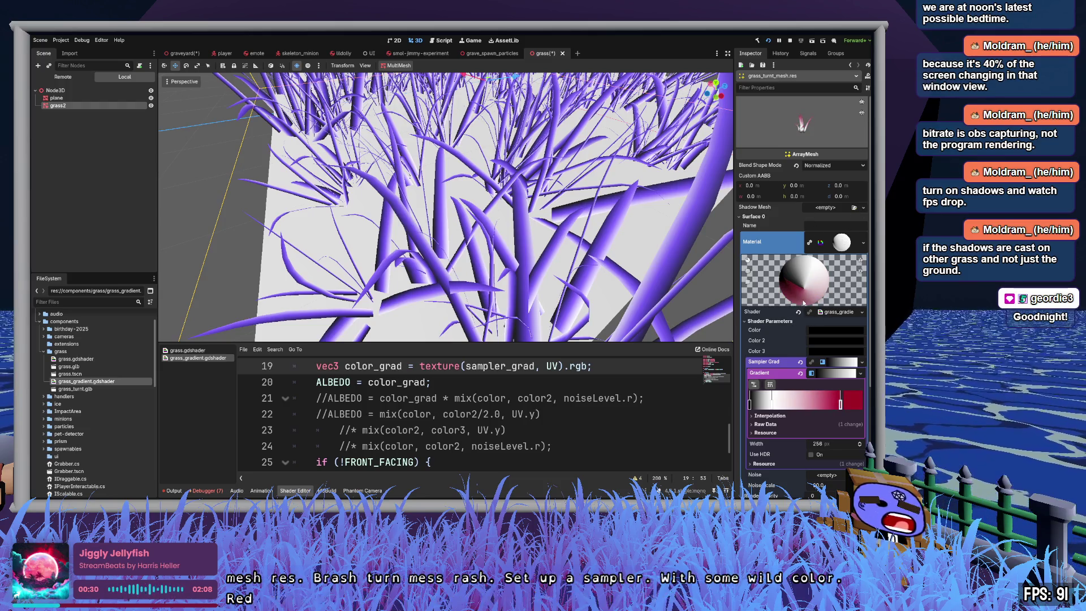
pyautogui.moveTo(851, 232)
pyautogui.mouseDown()
pyautogui.moveTo(846, 206)
pyautogui.moveTo(847, 221)
pyautogui.mouseUp()
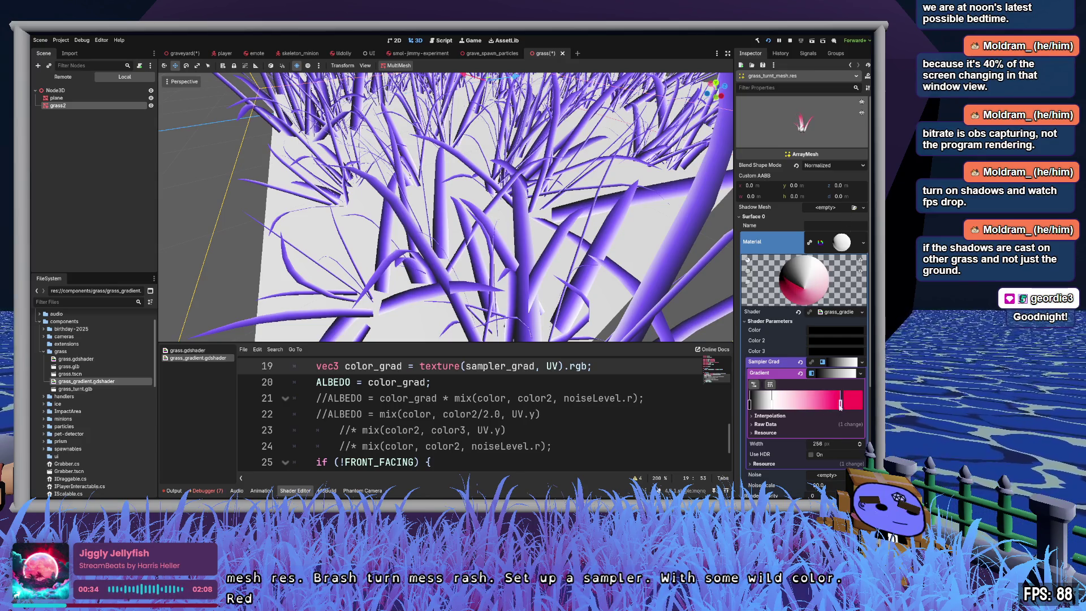
pyautogui.scroll(-5, 711, 332)
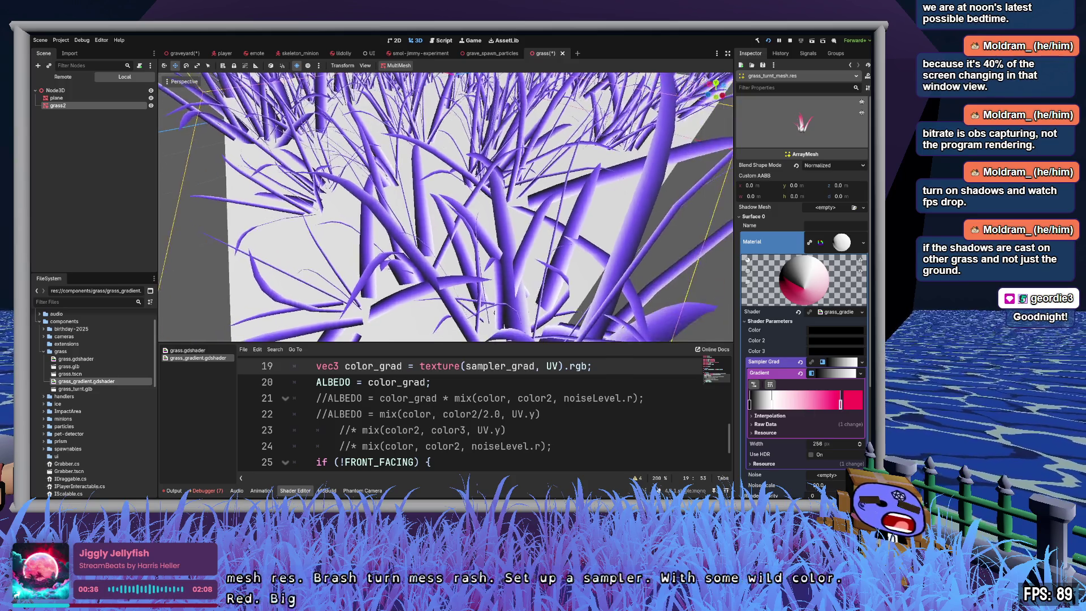
pyautogui.scroll(-3, 710, 332)
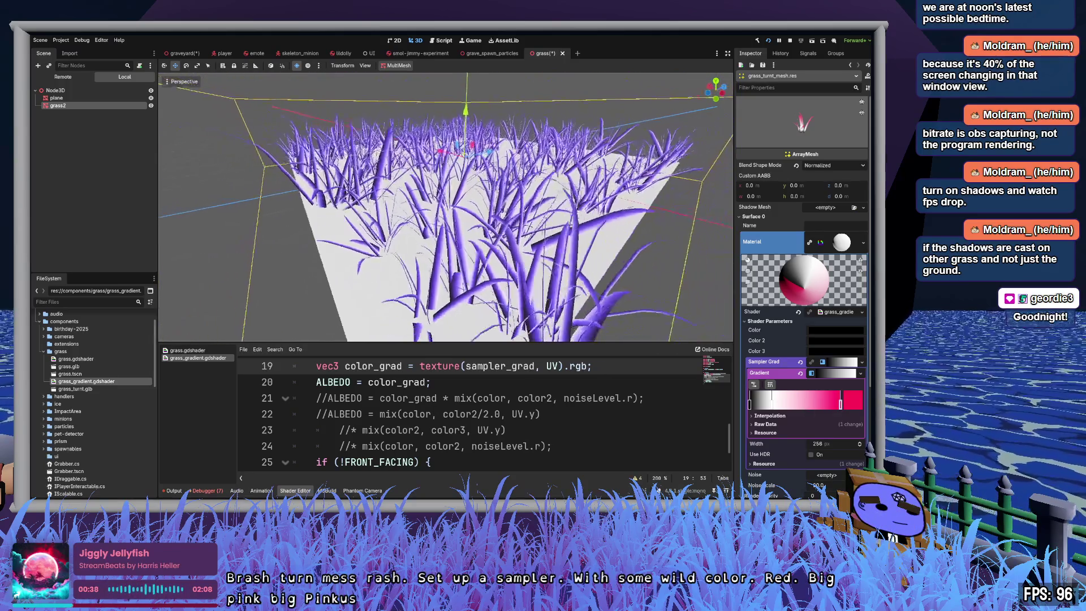
pyautogui.click(844, 241)
# Step: Save the grass scene and select the grass2 node
pyautogui.hotkey('ctrl', 's')
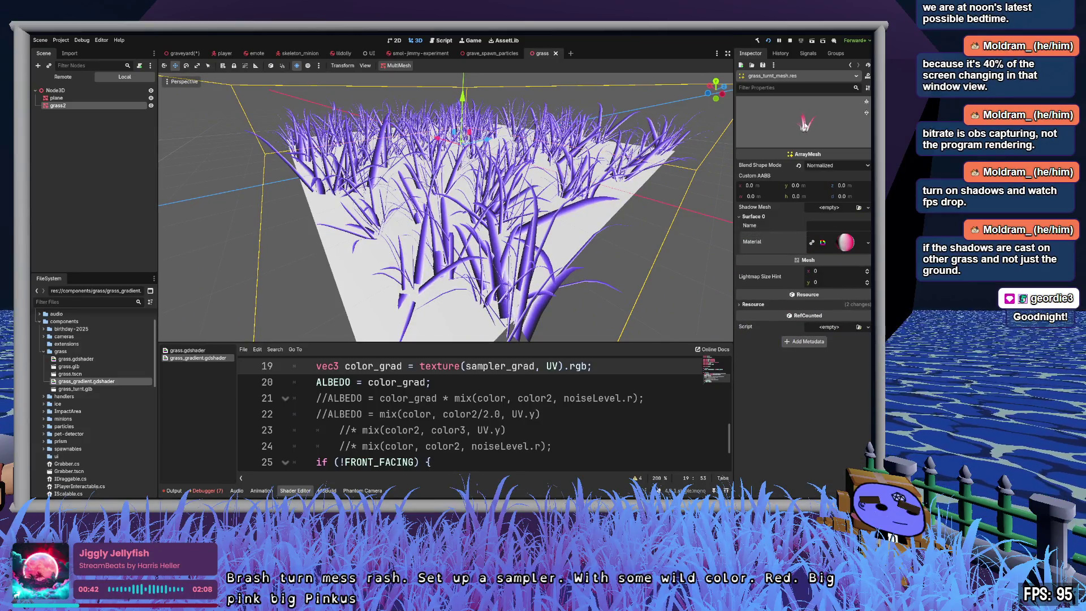
pyautogui.click(57, 98)
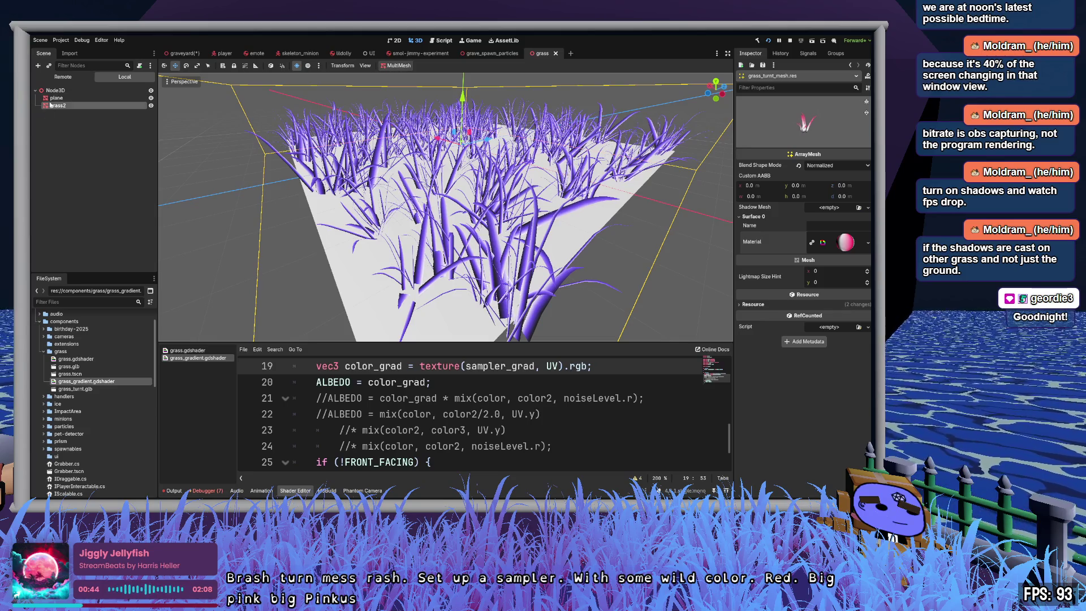
pyautogui.click(59, 106)
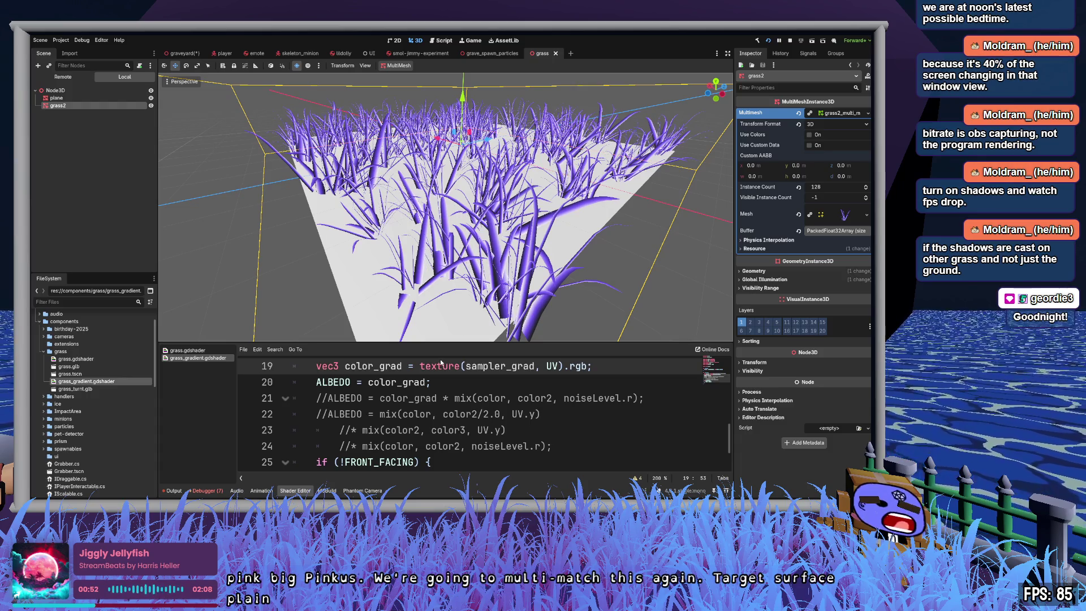
pyautogui.scroll(5, 524, 269)
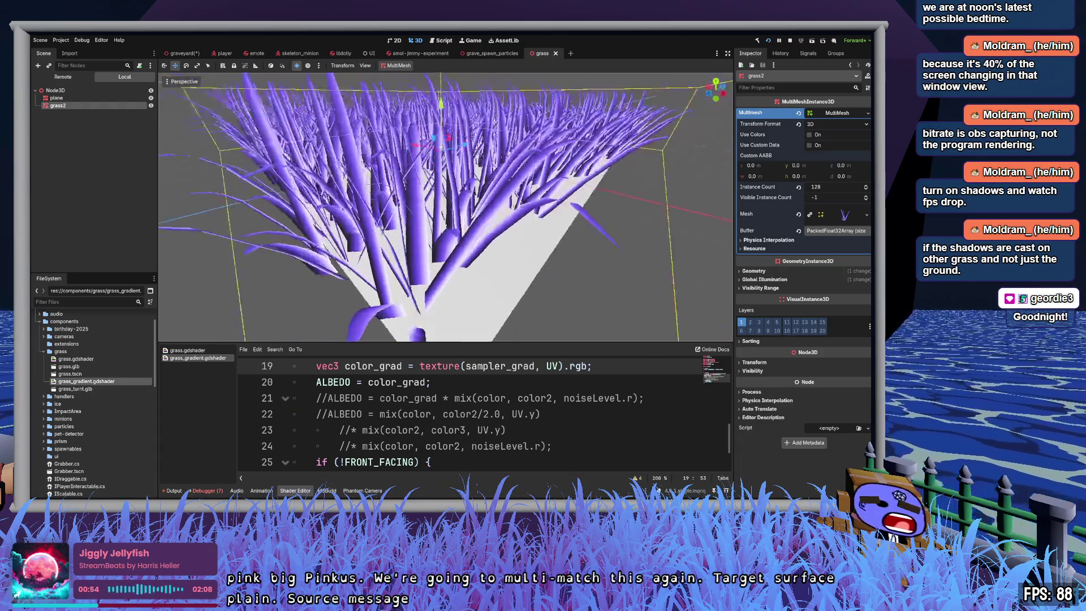
pyautogui.scroll(-5, 546, 259)
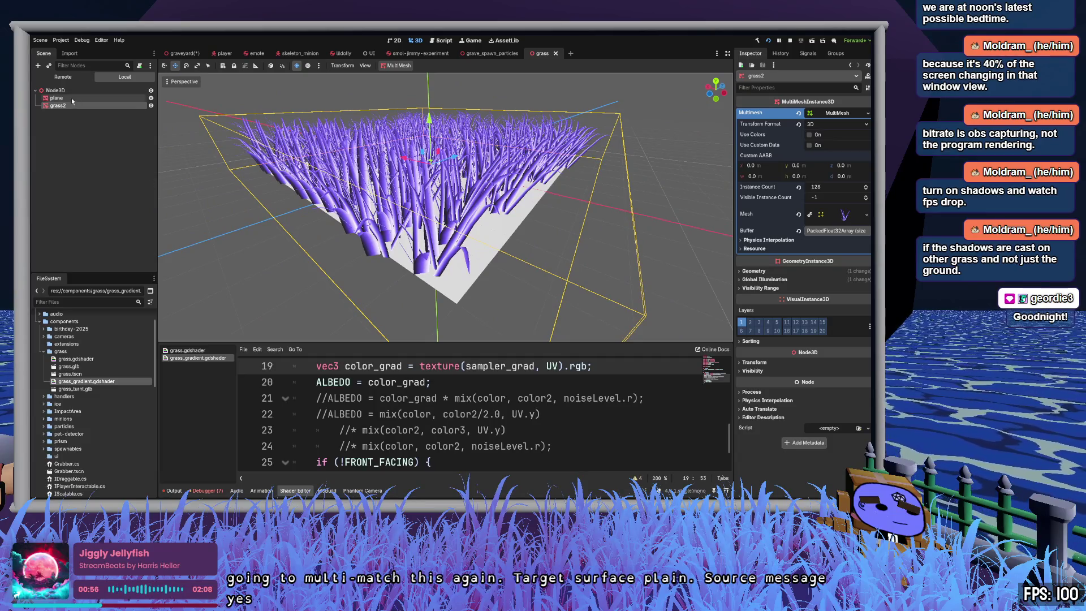
pyautogui.scroll(-10, 99, 378)
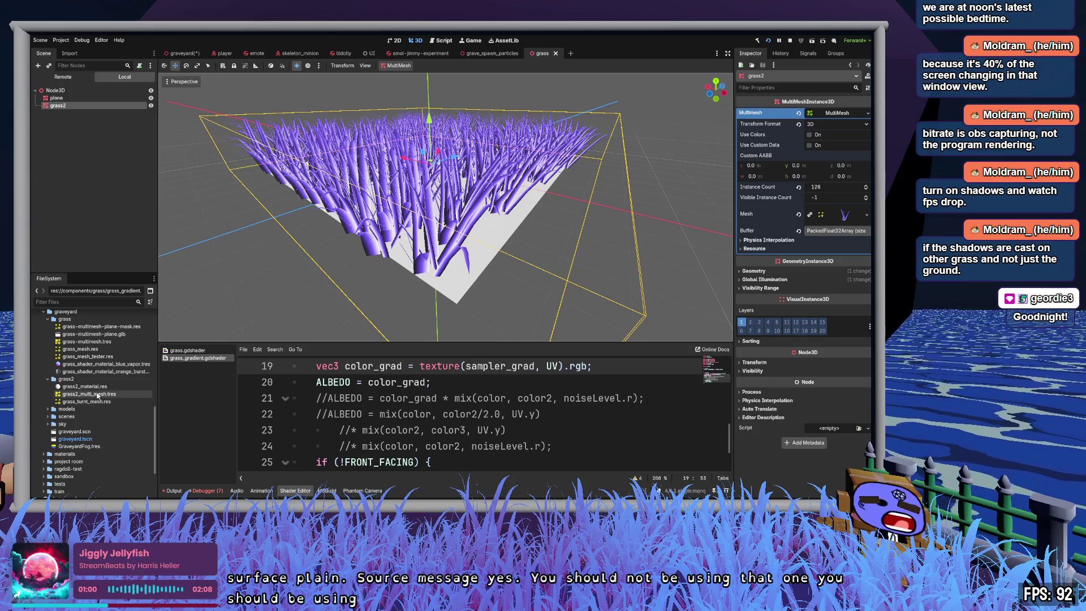
# Step: Set grass_turnt_mesh.res as the grass2 MultiMesh mesh and inspect the pink-gradient blades
pyautogui.click(94, 402)
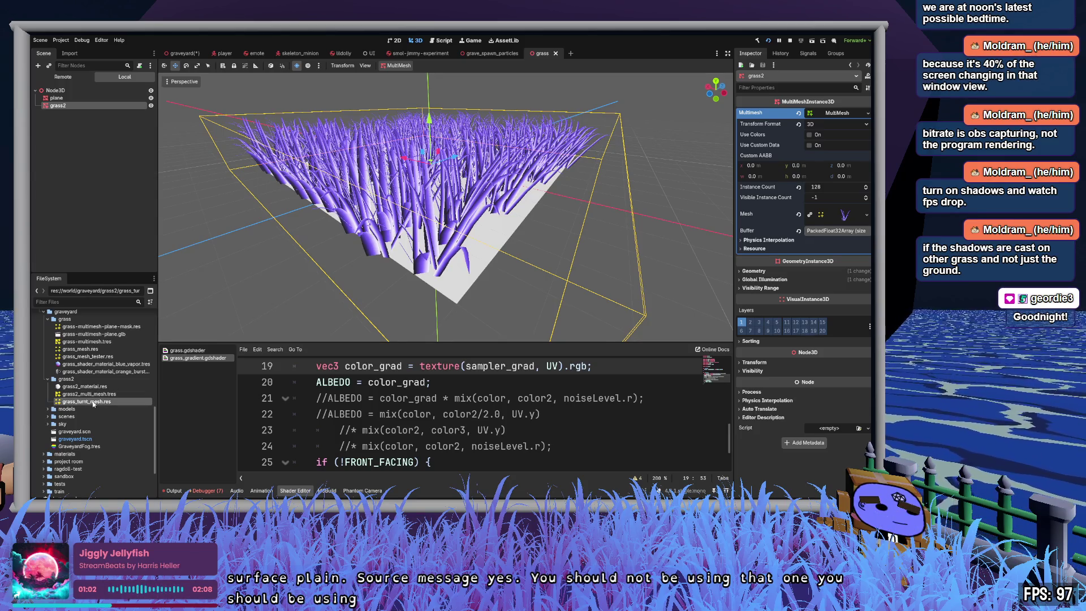
pyautogui.moveTo(844, 218); pyautogui.dragTo(844, 216)
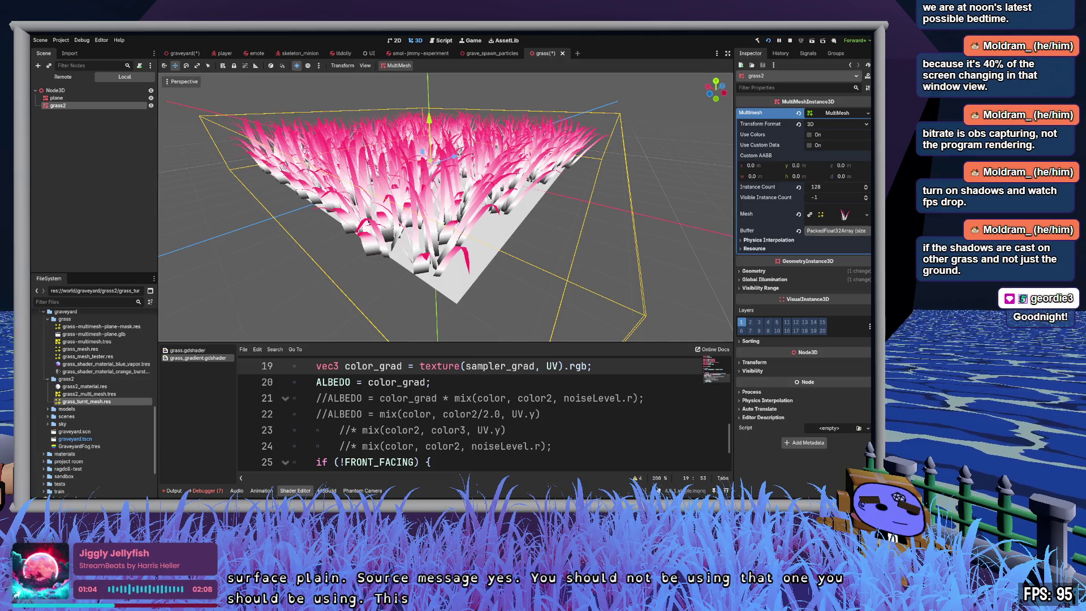
pyautogui.moveTo(446, 204)
pyautogui.mouseDown()
pyautogui.moveTo(492, 181)
pyautogui.moveTo(514, 204)
pyautogui.mouseUp()
pyautogui.scroll(2, 445, 206)
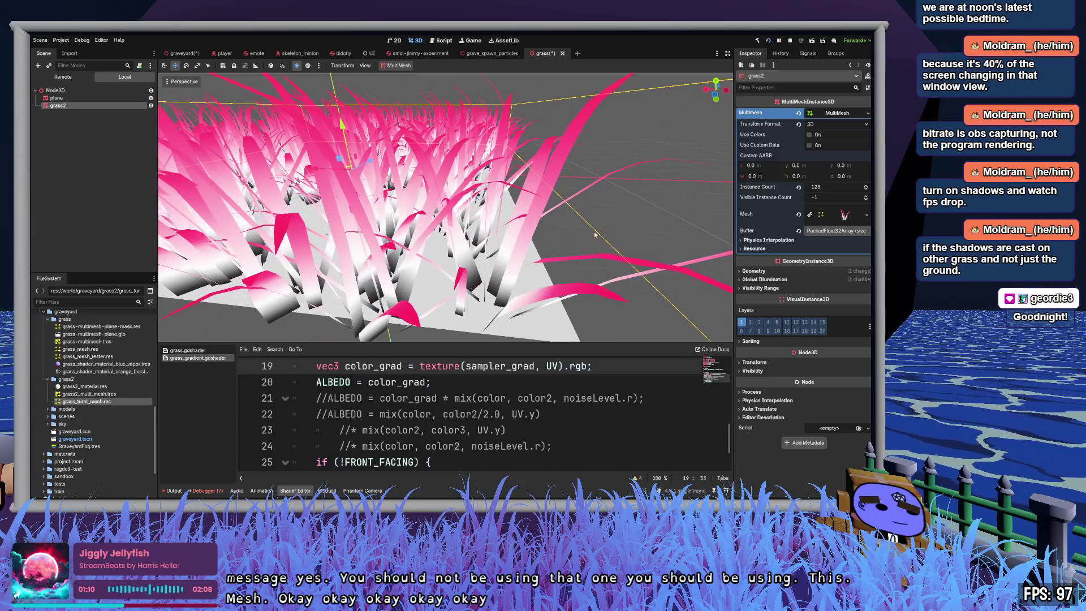
pyautogui.click(83, 386)
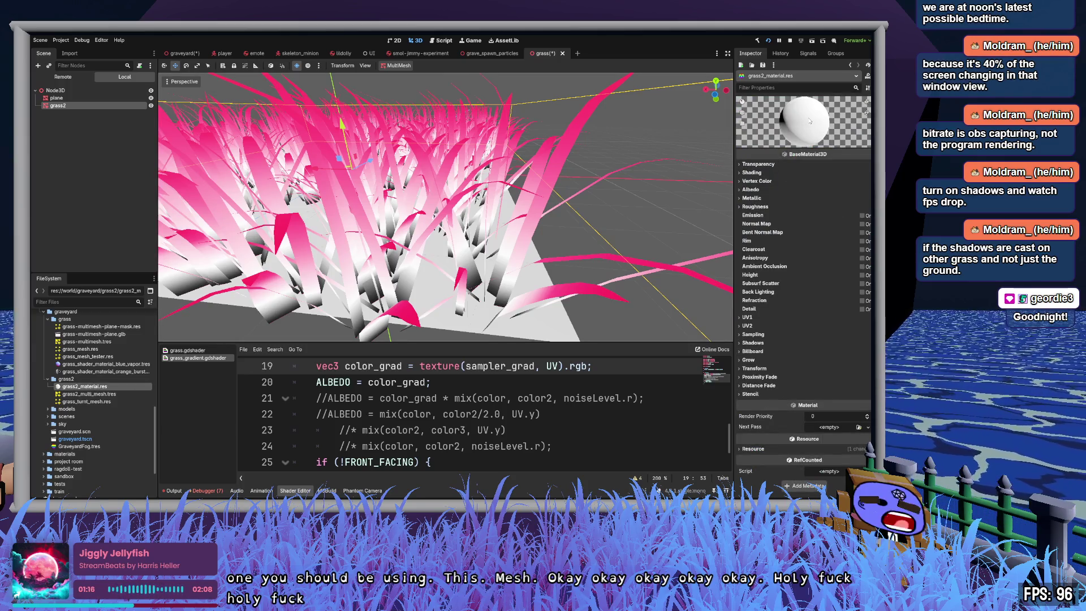
pyautogui.press('Down')
pyautogui.press('Down')
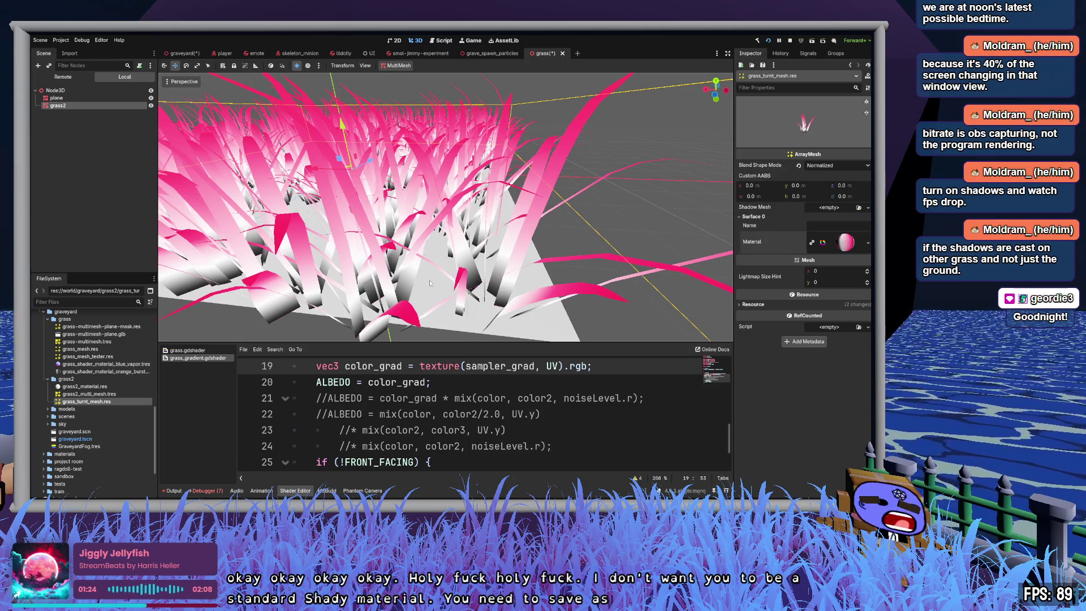
# Step: In grass2_material.res, slide the white and black gradient stops right to put pink-white bands at blade tips
pyautogui.click(85, 387)
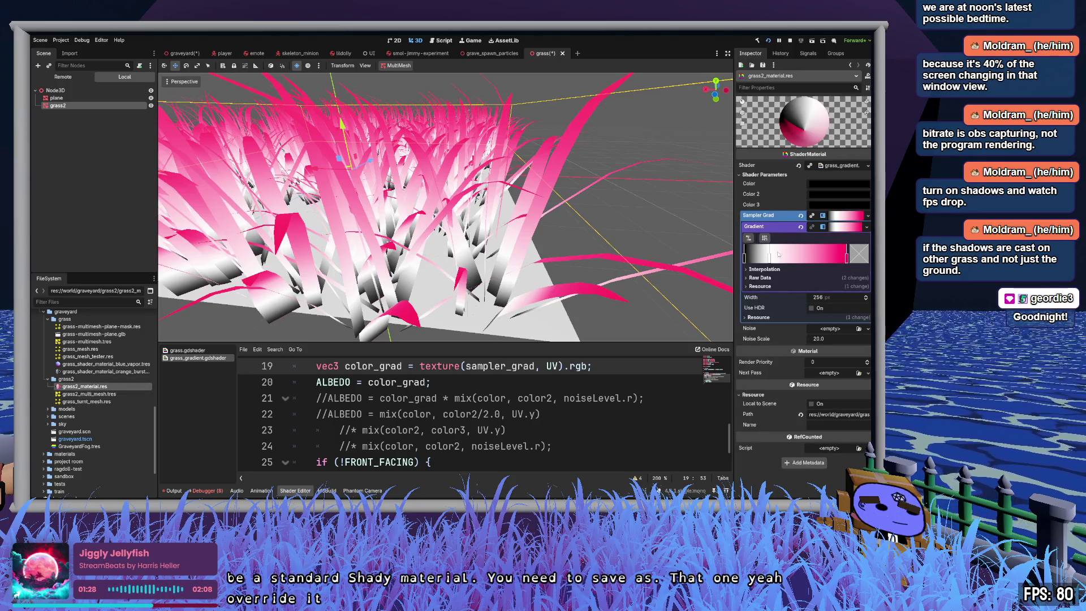
pyautogui.moveTo(770, 260); pyautogui.dragTo(841, 261)
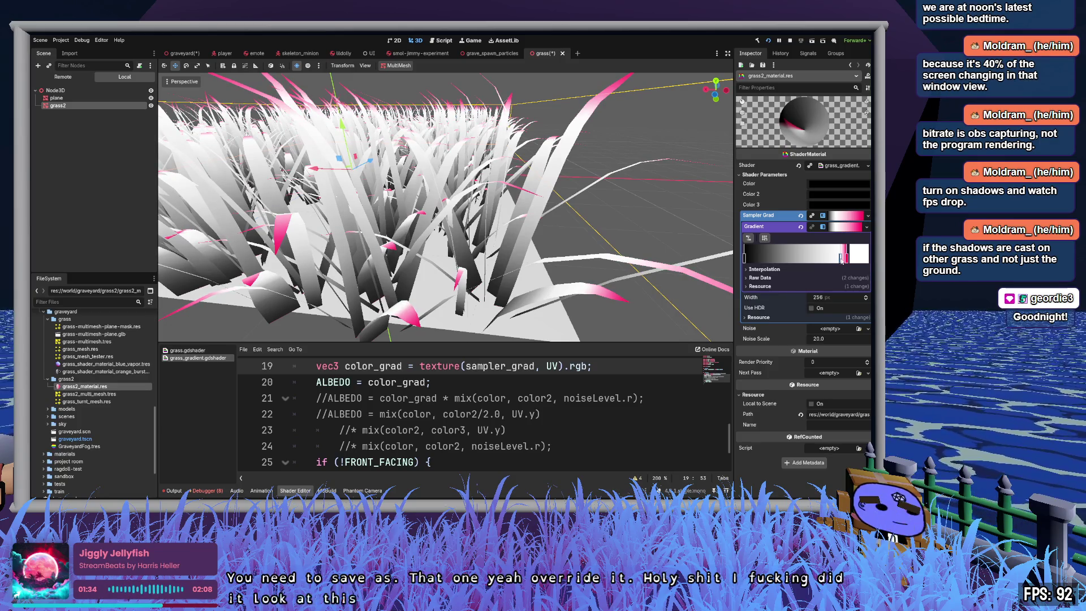
pyautogui.moveTo(745, 258); pyautogui.dragTo(825, 258)
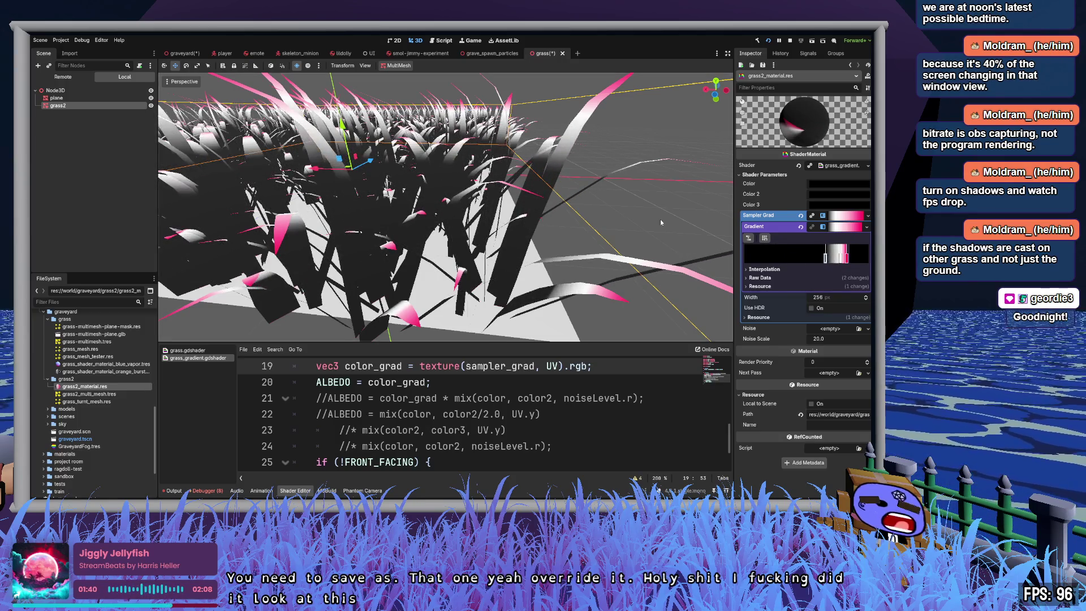
pyautogui.scroll(-5, 661, 222)
pyautogui.moveTo(661, 222)
pyautogui.mouseDown()
pyautogui.moveTo(605, 229)
pyautogui.moveTo(566, 204)
pyautogui.moveTo(661, 222)
pyautogui.mouseUp()
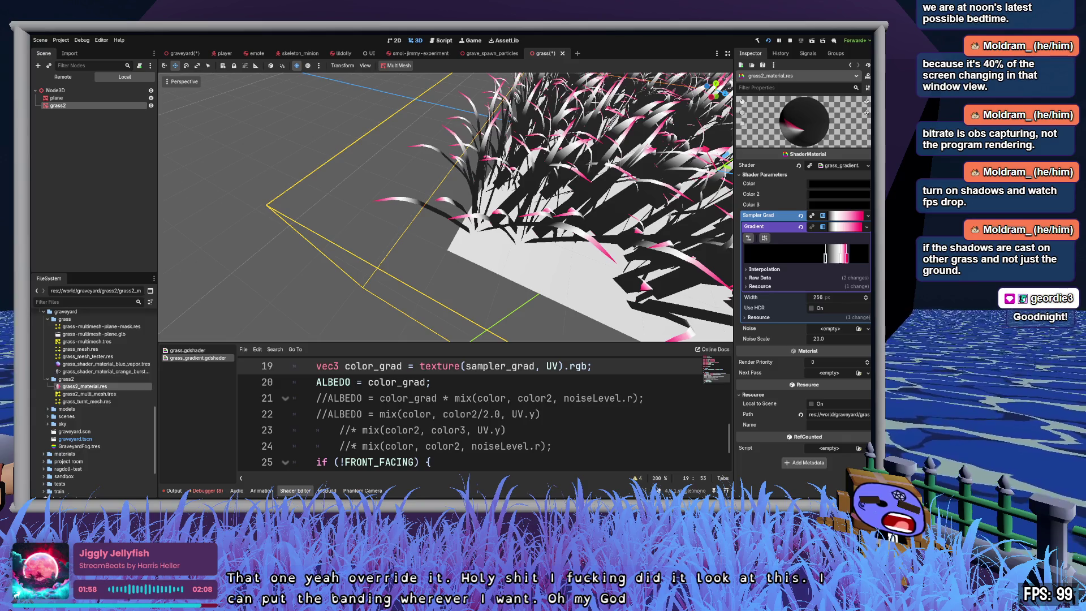
# Step: Slide the gradient stops to widen the hot-pink section above white-and-black lower blades
pyautogui.moveTo(351, 446); pyautogui.dragTo(547, 446)
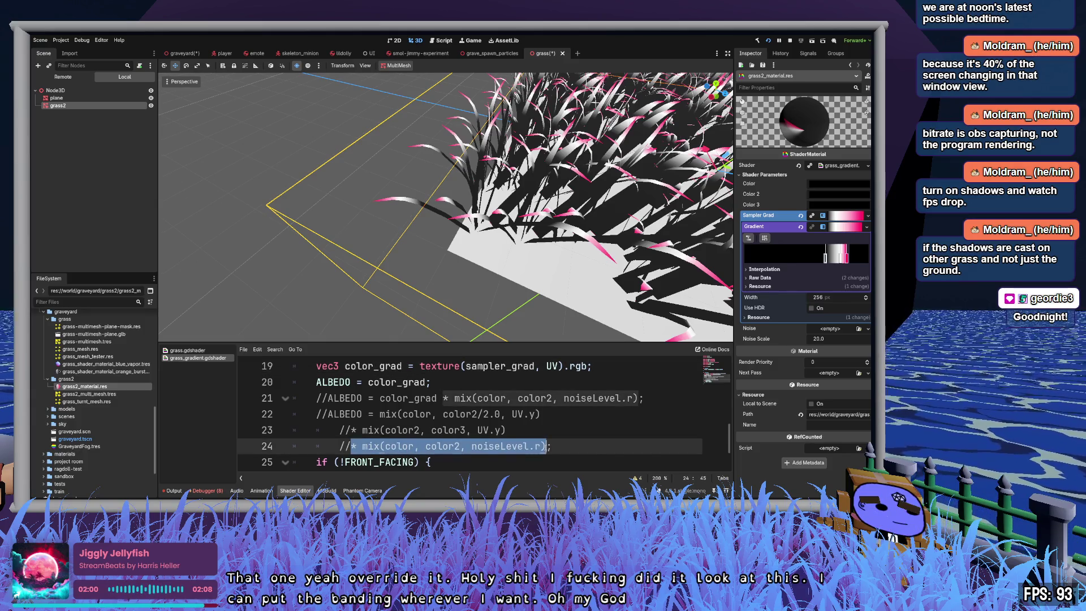
pyautogui.click(588, 447)
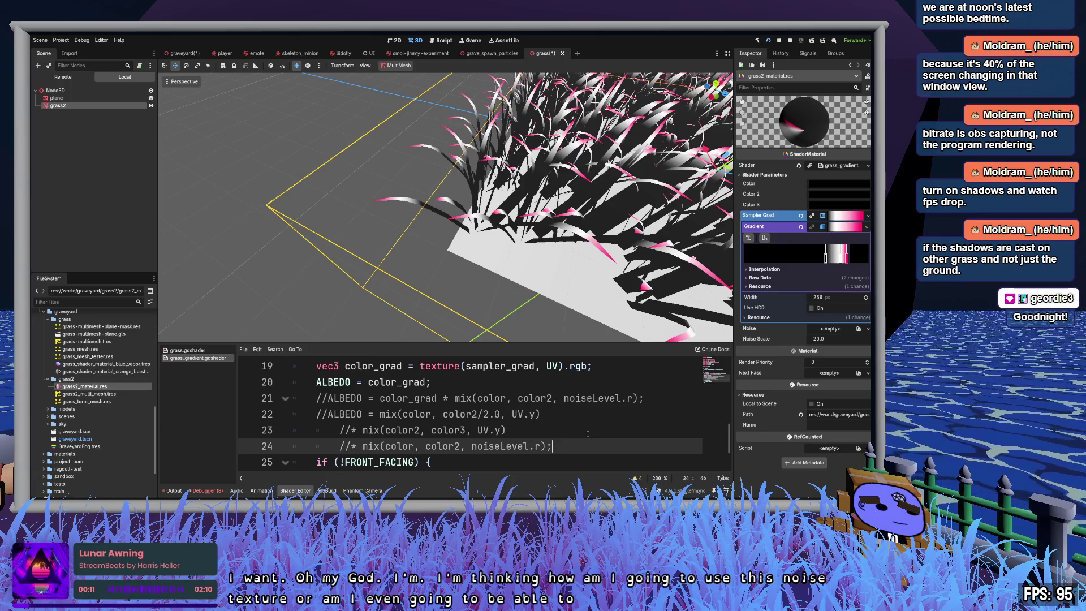
pyautogui.moveTo(825, 259); pyautogui.dragTo(752, 259)
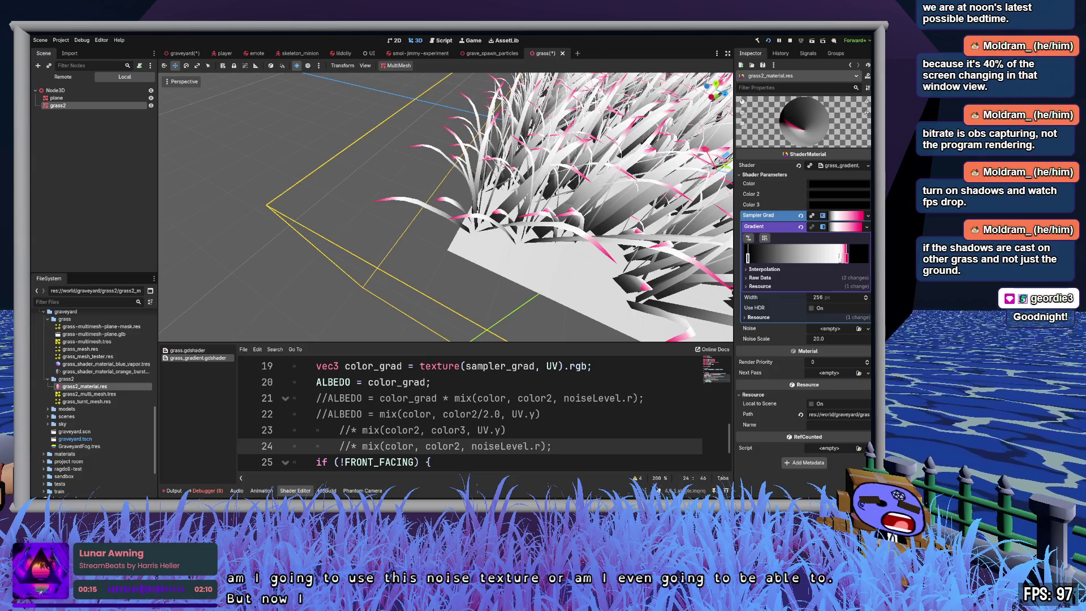
pyautogui.moveTo(827, 259); pyautogui.dragTo(754, 259)
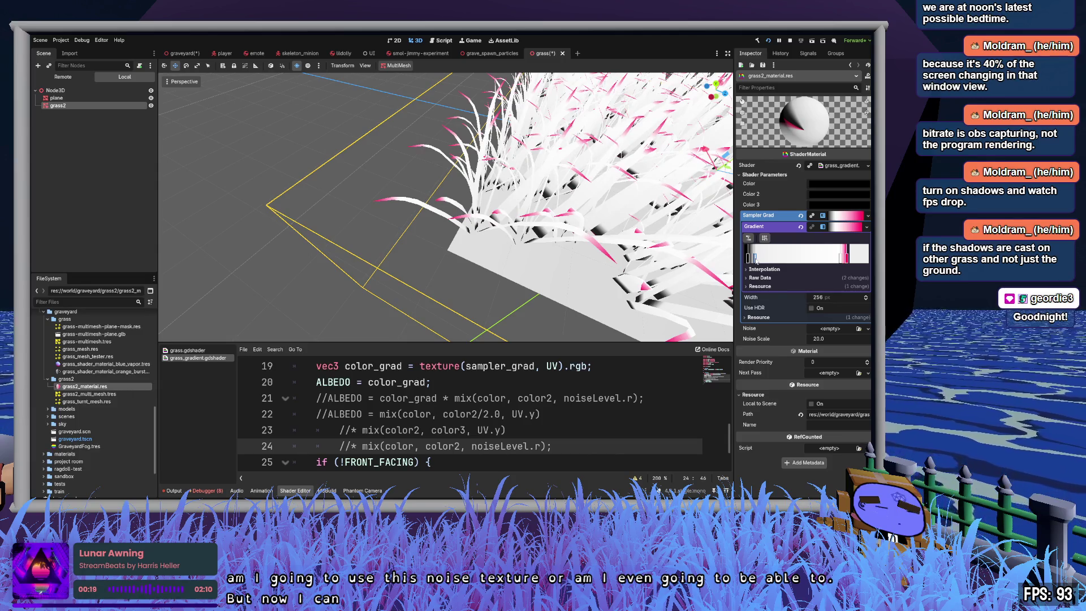
pyautogui.moveTo(841, 259); pyautogui.dragTo(783, 259)
pyautogui.press('f')
pyautogui.scroll(5, 446, 206)
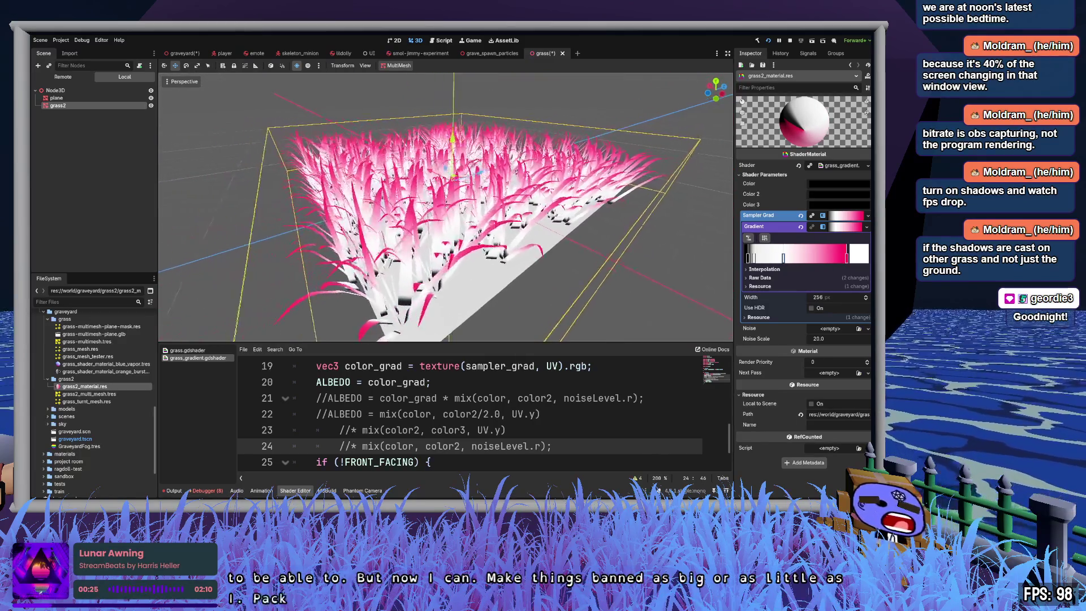
pyautogui.scroll(5, 445, 206)
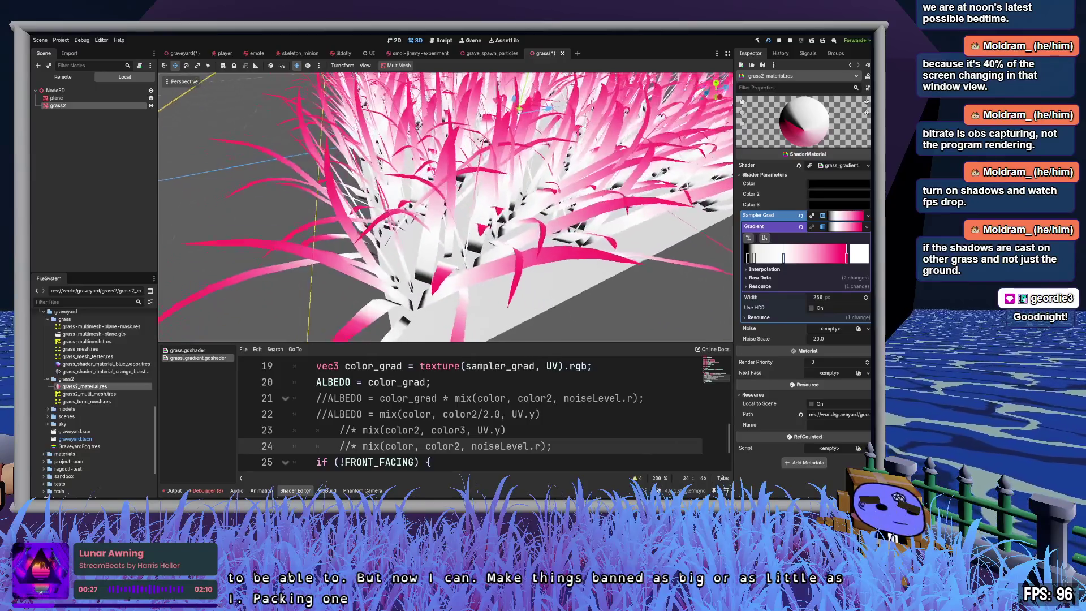
pyautogui.moveTo(754, 259); pyautogui.dragTo(815, 259)
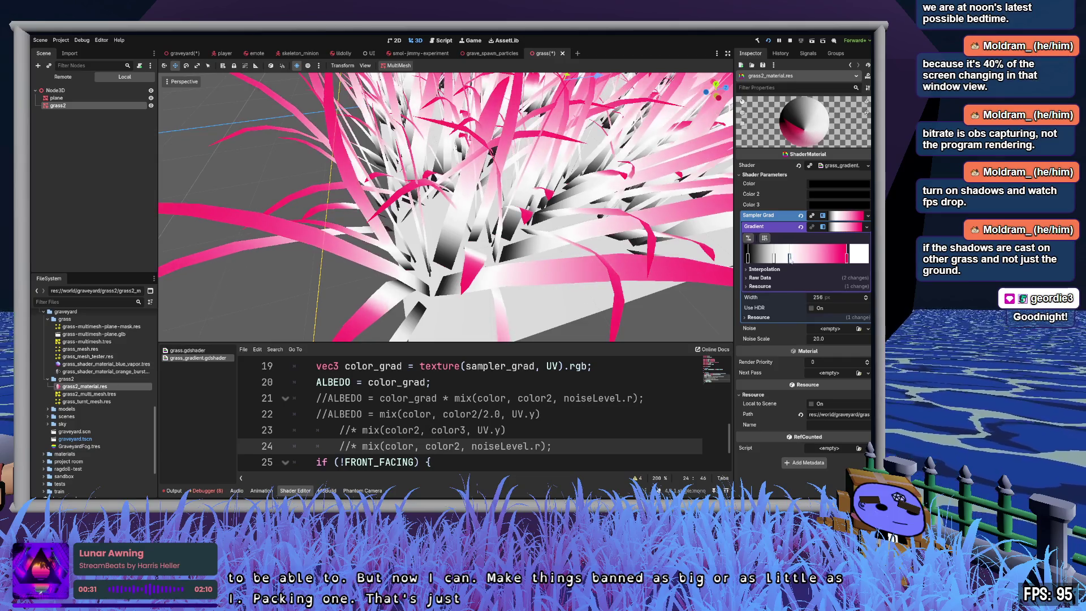
# Step: Change the gradient's end stop to light cyan and view the grass from ground level
pyautogui.hotkey('ctrl', 'z')
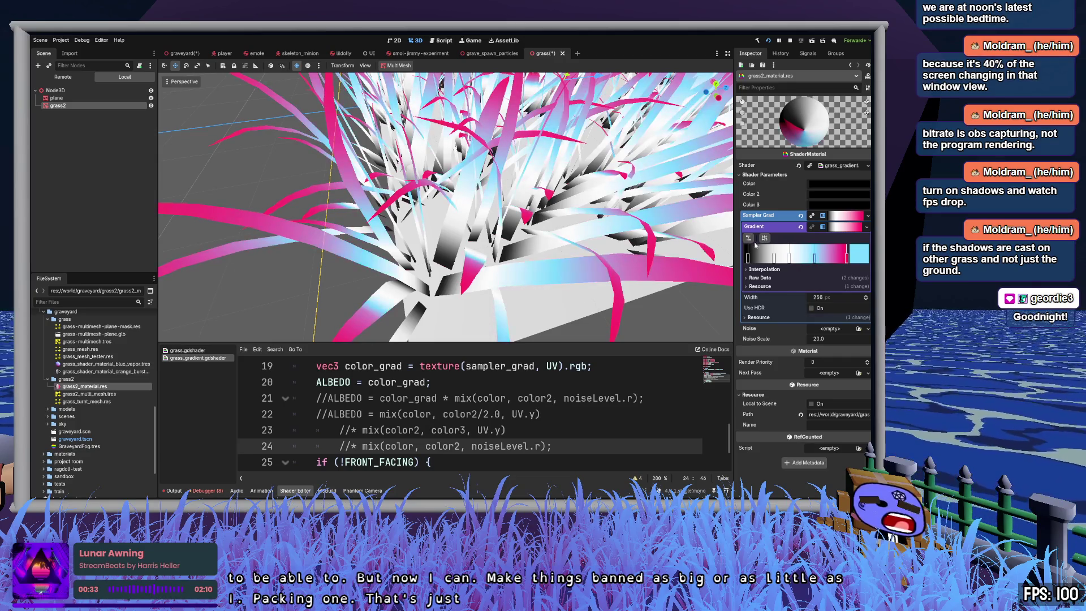
pyautogui.scroll(-6, 691, 277)
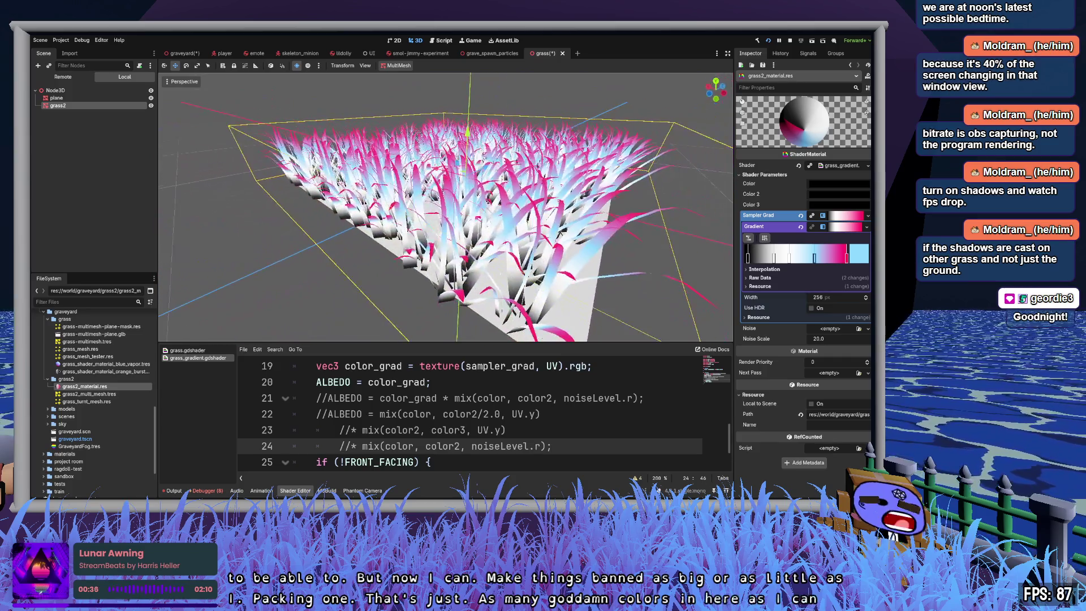
pyautogui.moveTo(622, 305); pyautogui.dragTo(637, 310)
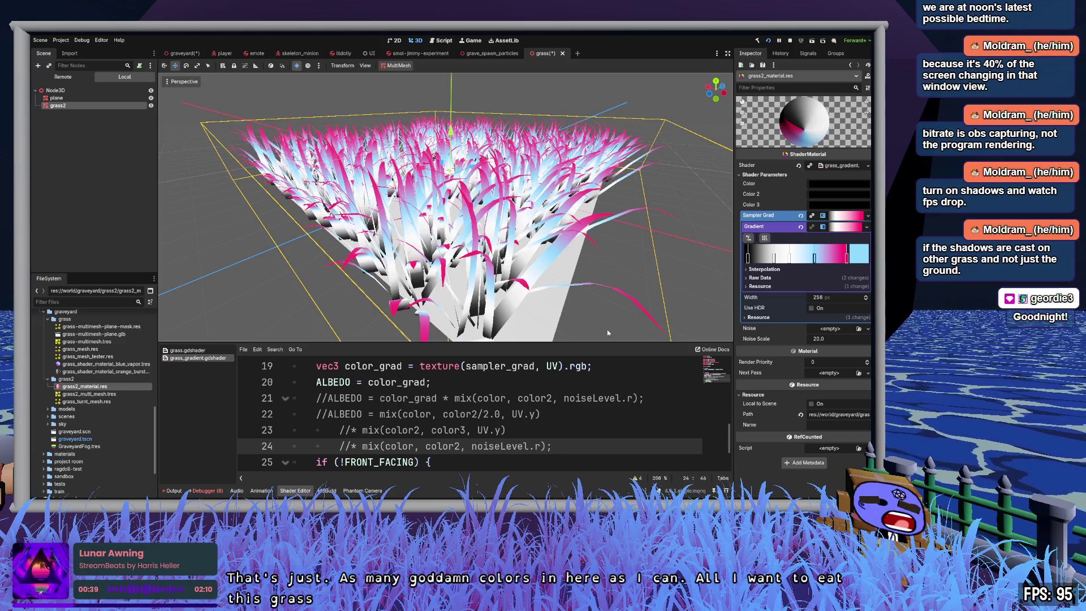
pyautogui.scroll(3, 637, 310)
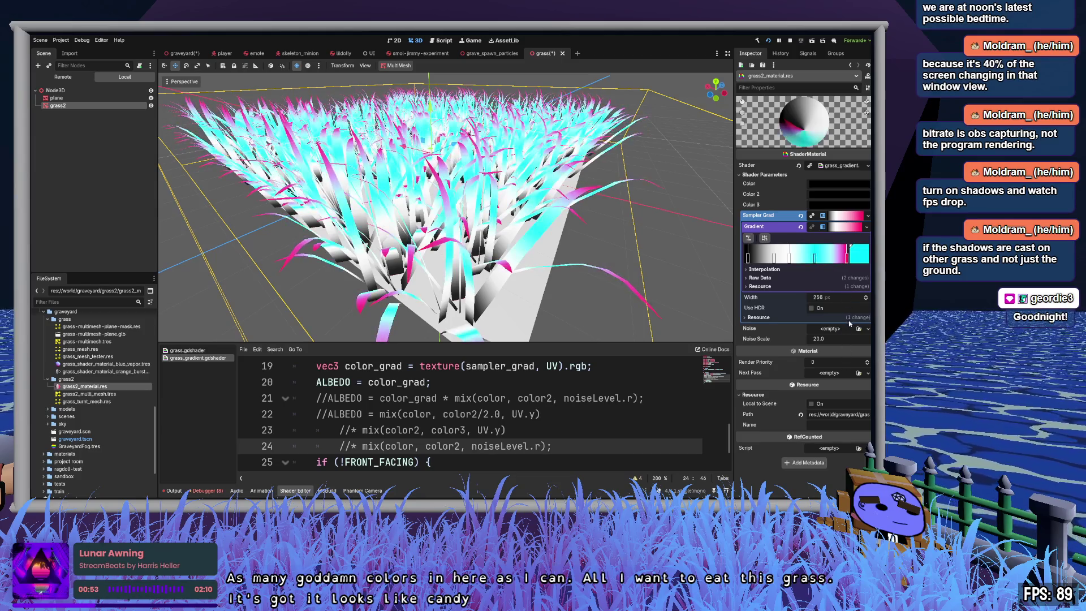
pyautogui.scroll(3, 446, 207)
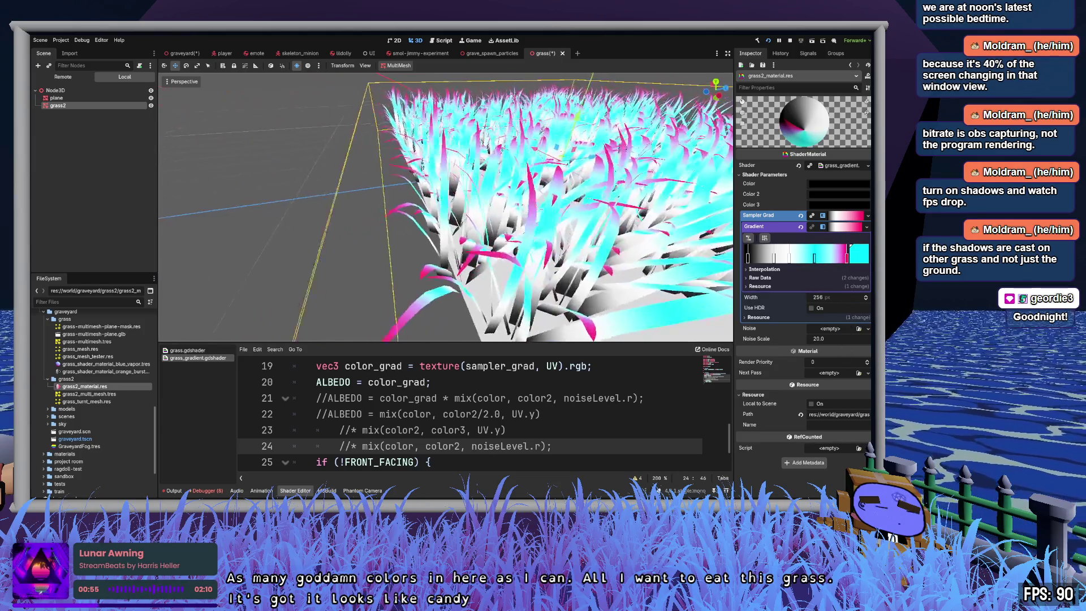
pyautogui.moveTo(445, 206)
pyautogui.mouseDown()
pyautogui.moveTo(445, 141)
pyautogui.moveTo(390, 130)
pyautogui.moveTo(364, 143)
pyautogui.mouseUp()
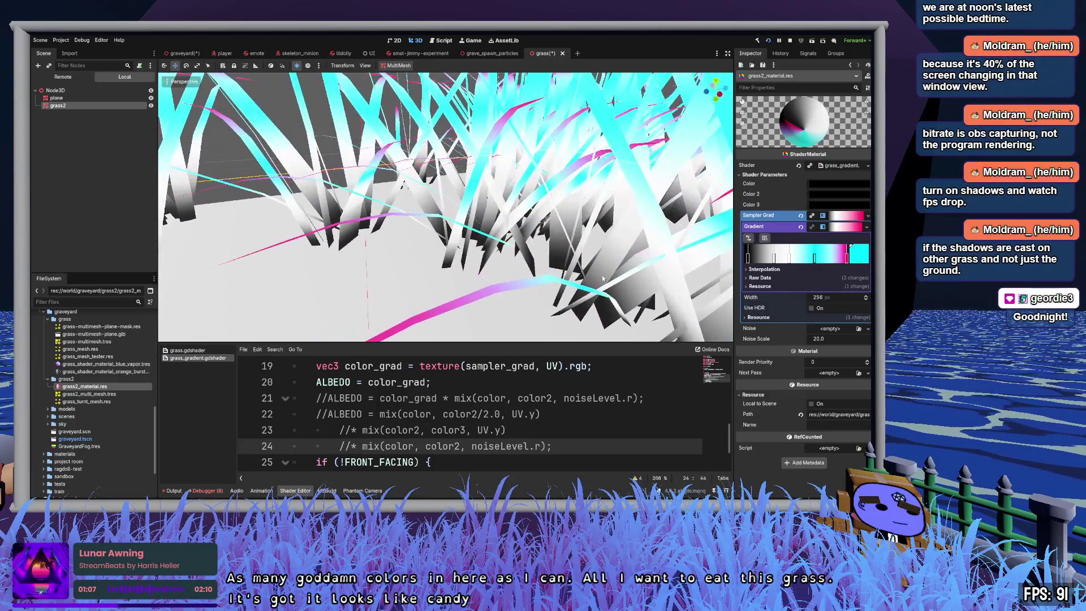
# Step: Recolour the gradient's end stops to pale peach and white, then select the pink stop
pyautogui.click(847, 313)
pyautogui.moveTo(847, 313); pyautogui.dragTo(838, 293)
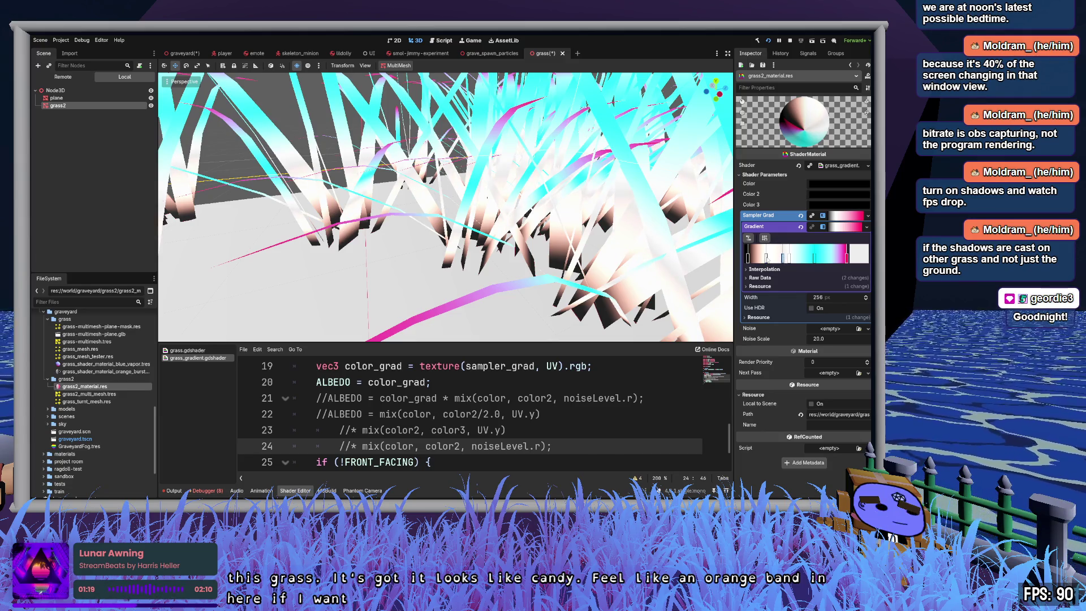
pyautogui.moveTo(781, 257); pyautogui.dragTo(779, 260)
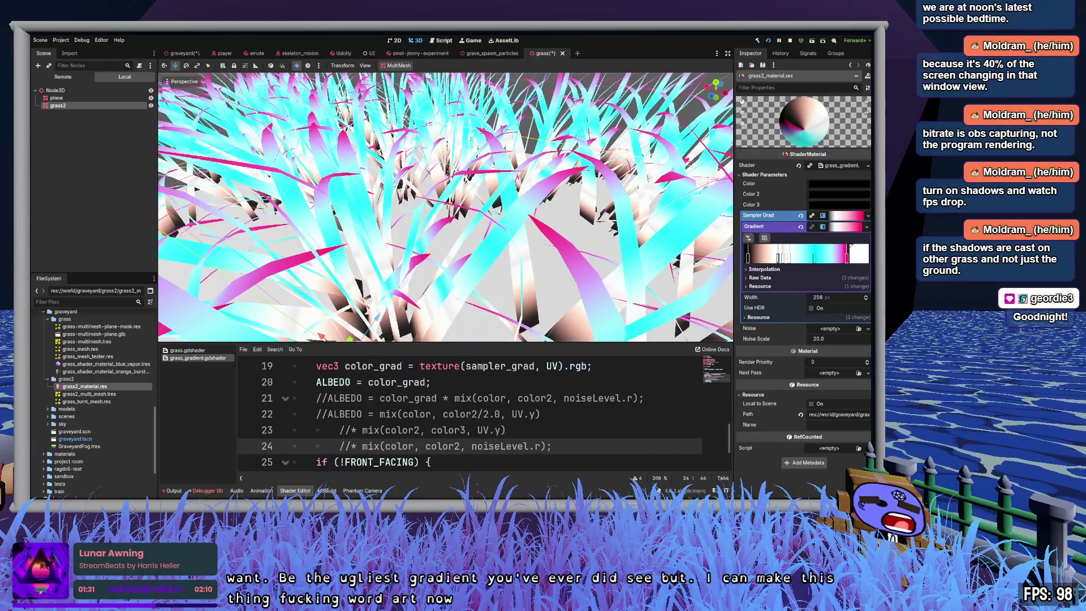
pyautogui.click(846, 257)
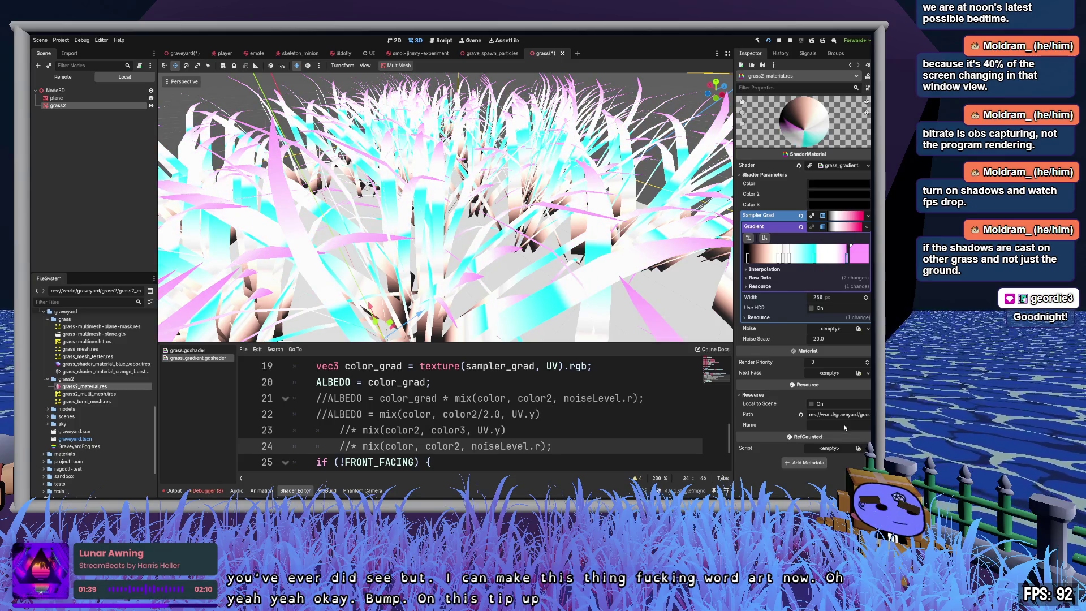
# Step: Fly the camera through the pastel grass field, then filter project files for 'trans'
pyautogui.scroll(-5, 445, 206)
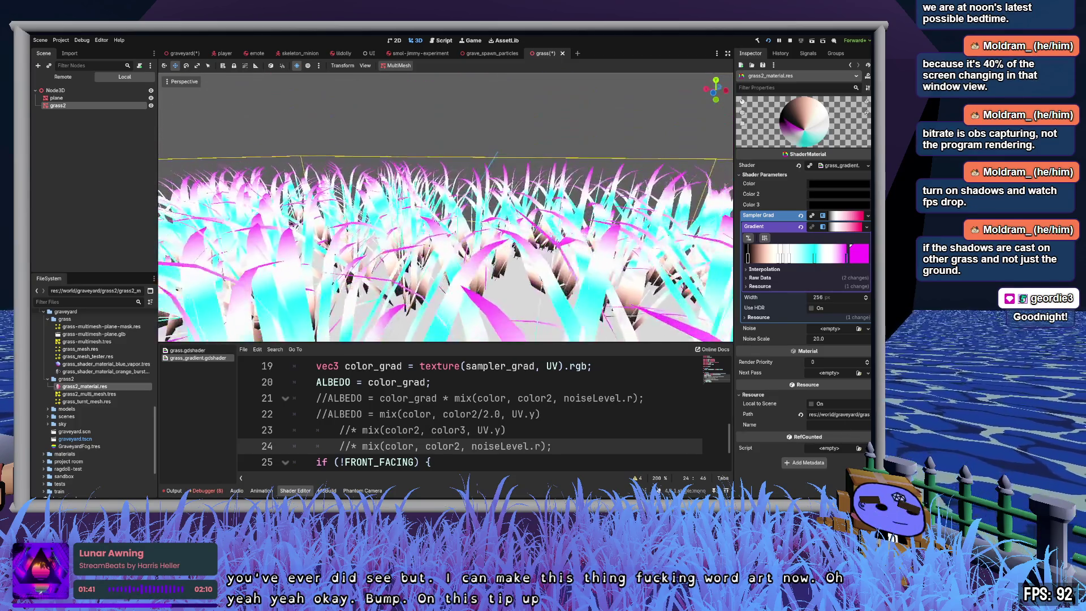
pyautogui.moveTo(446, 226); pyautogui.dragTo(435, 210)
pyautogui.scroll(5, 446, 207)
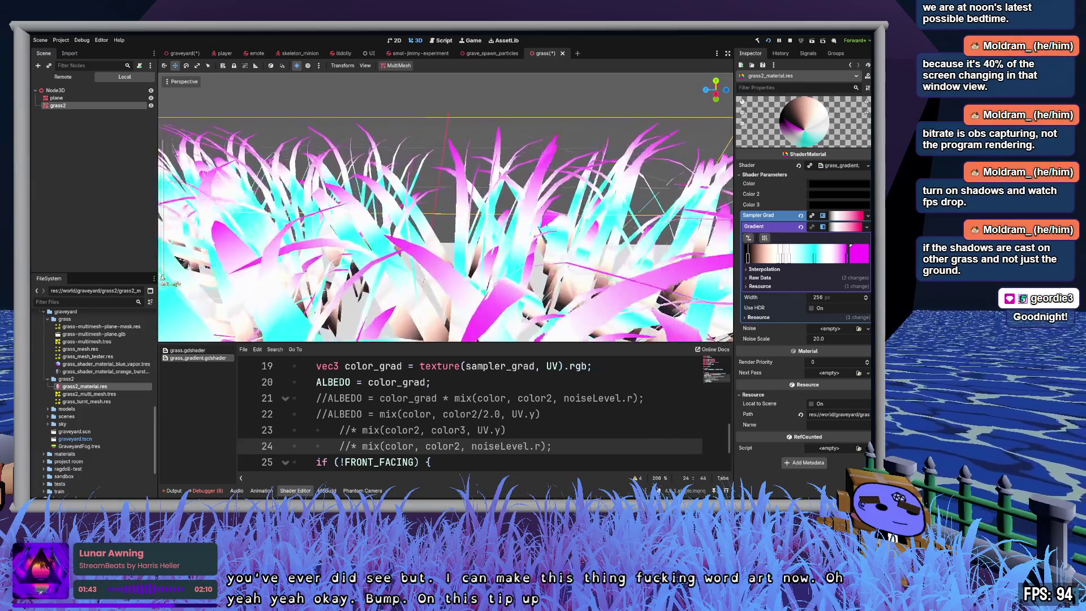
pyautogui.scroll(-5, 445, 206)
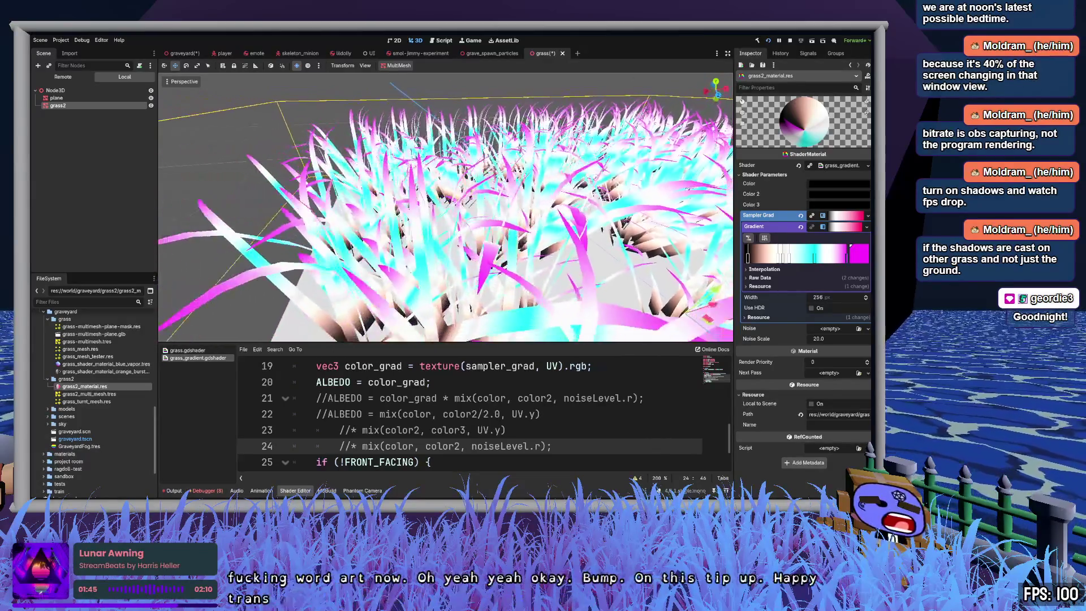
pyautogui.scroll(5, 446, 206)
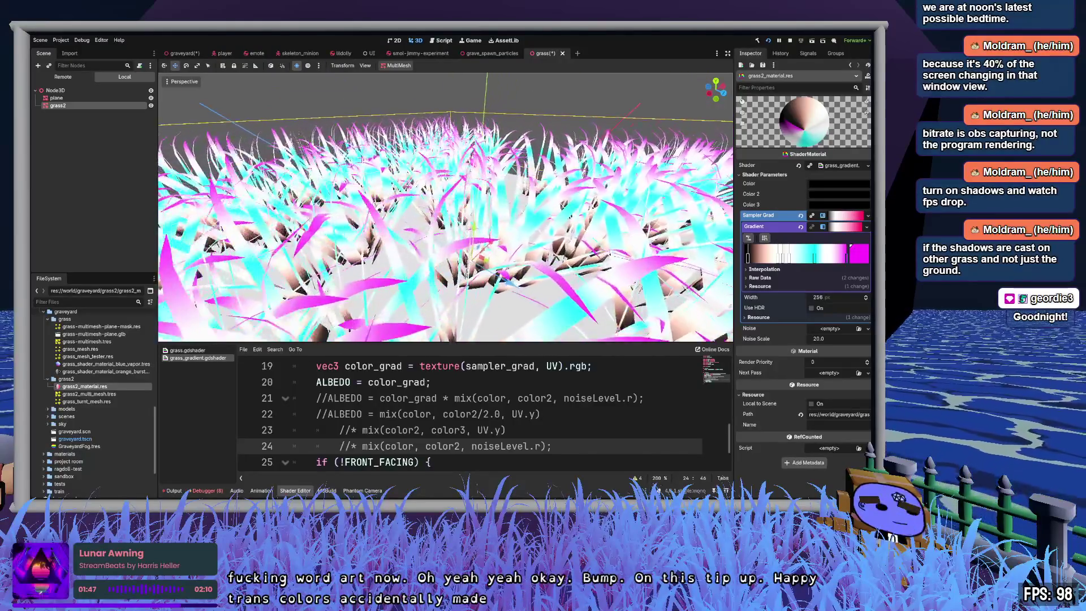
pyautogui.scroll(5, 445, 206)
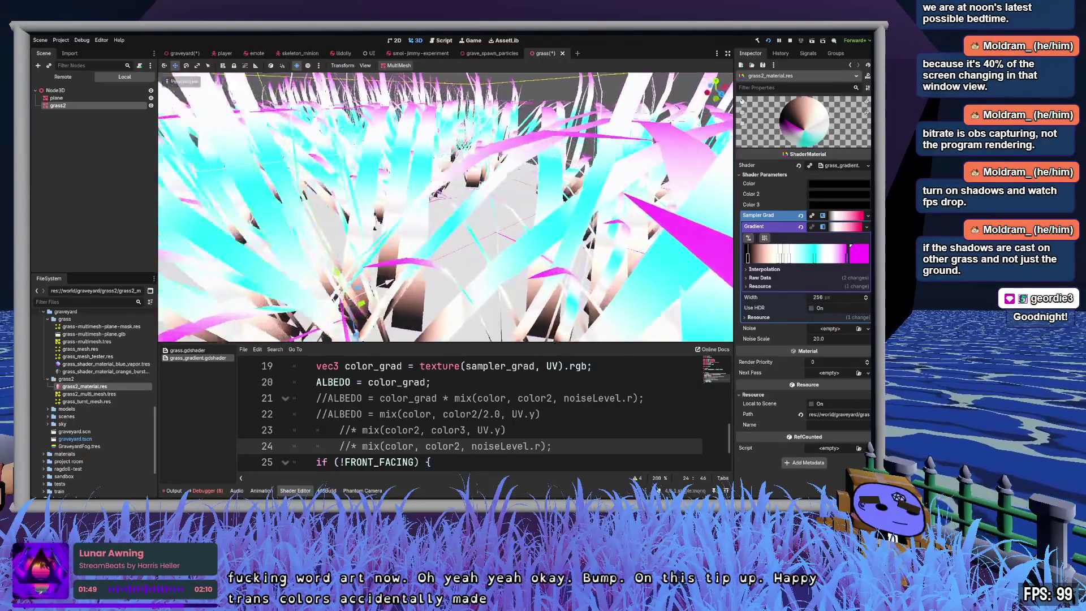
pyautogui.scroll(5, 446, 206)
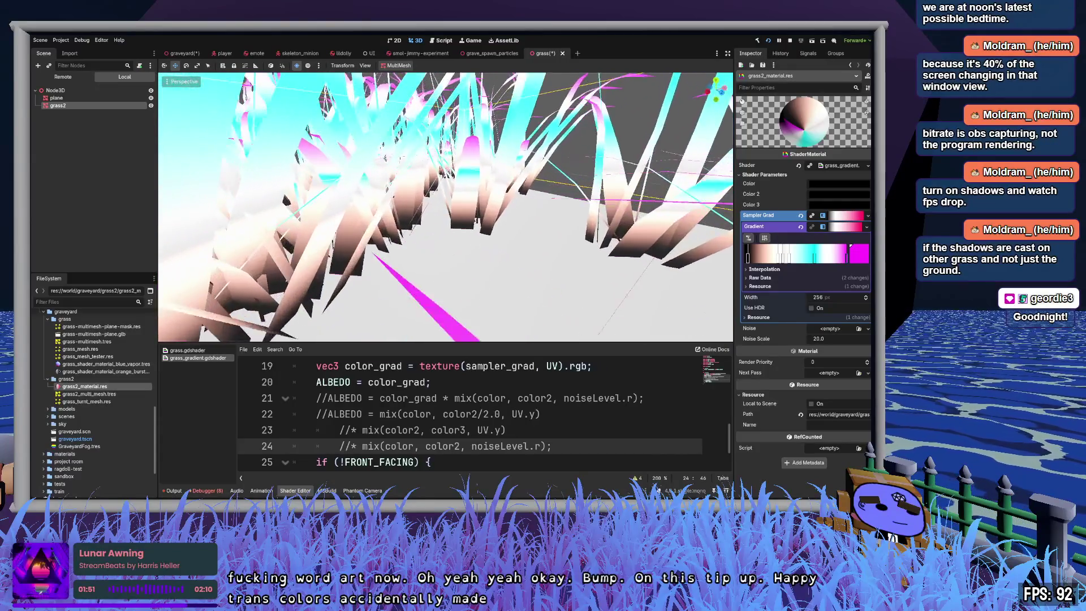
pyautogui.scroll(3, 446, 207)
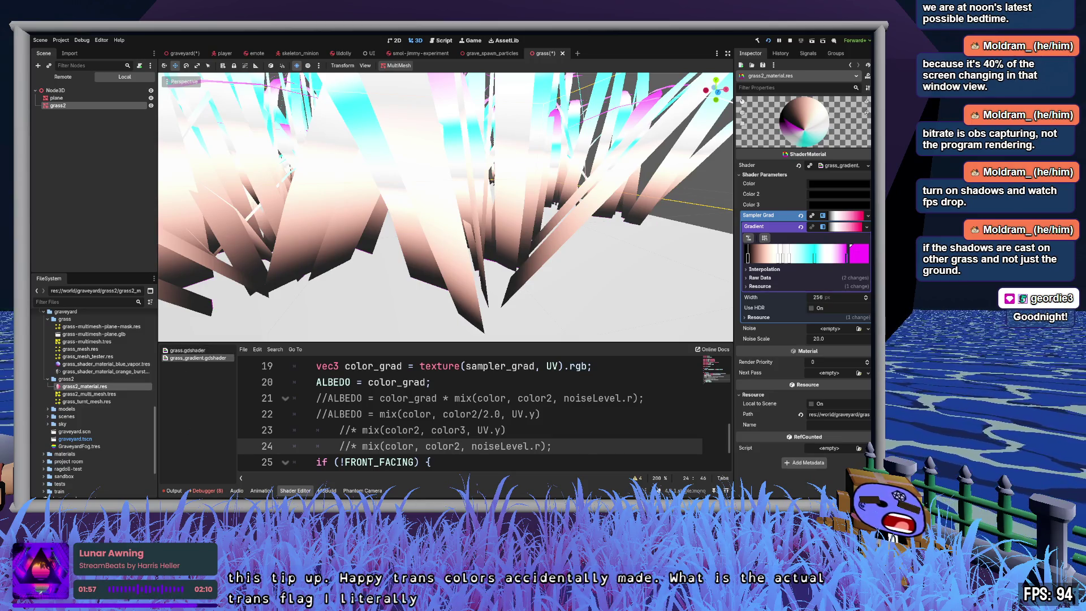
pyautogui.scroll(10, 79, 392)
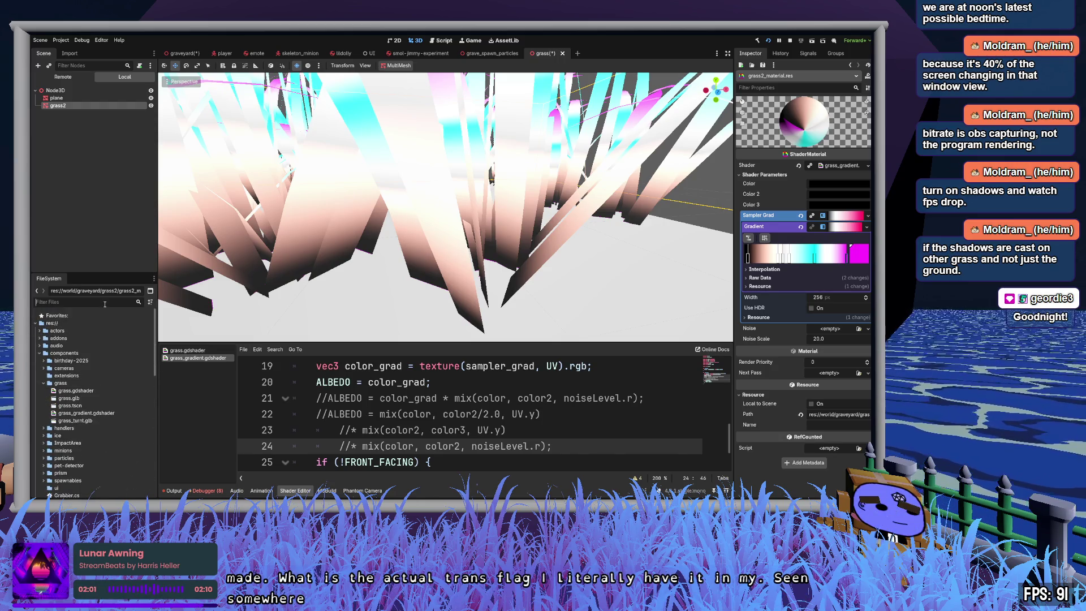
pyautogui.click(104, 304)
pyautogui.write('tra')
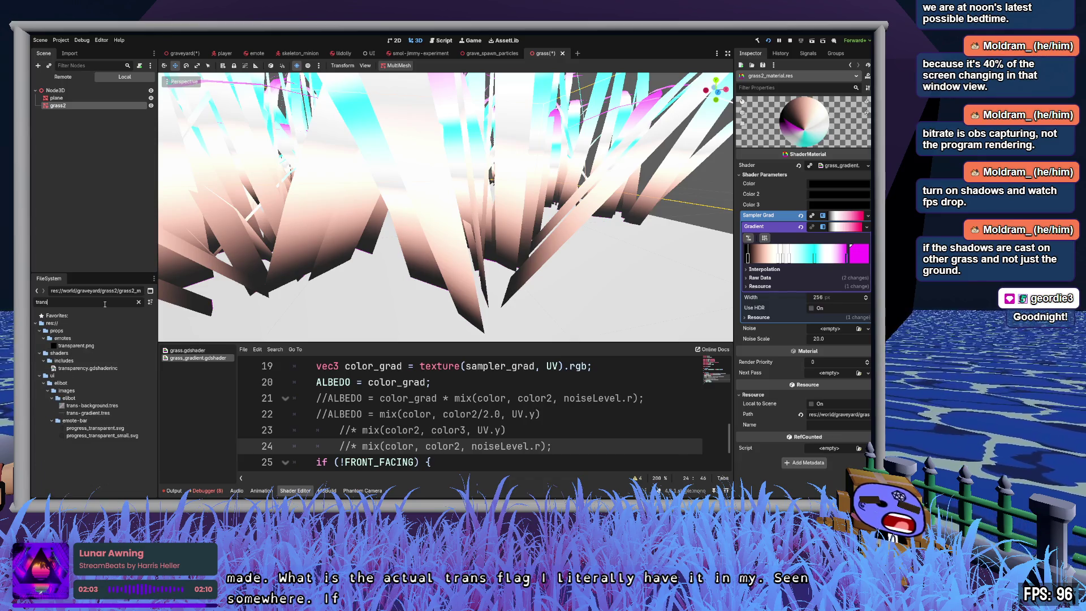
pyautogui.write('ns')
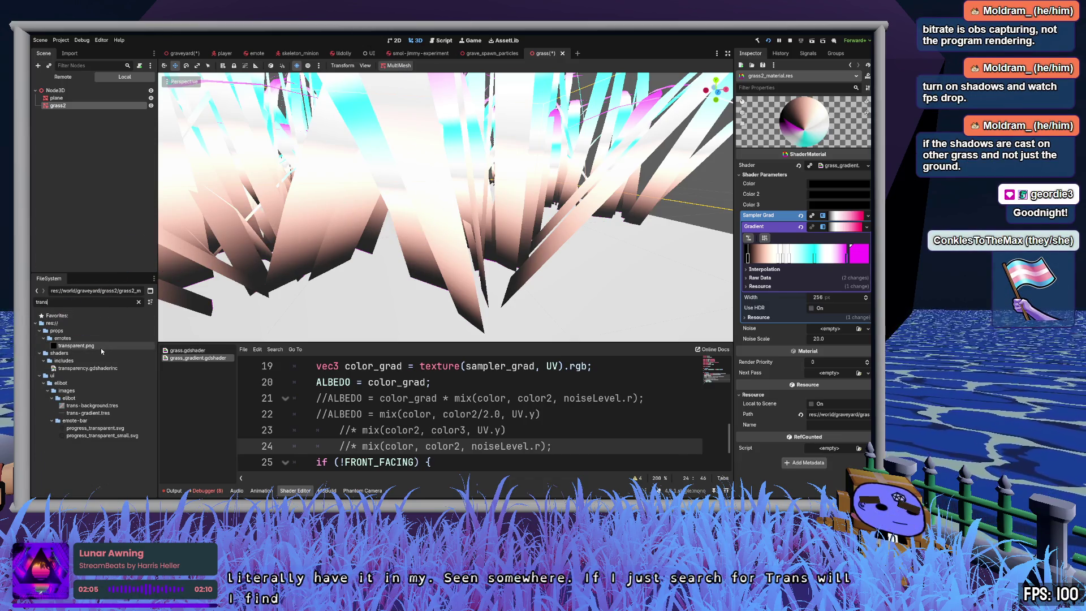
# Step: Open trans-background.tres in the Inspector, then switch to the trans-gradient.tres Gradient resource
pyautogui.click(95, 406)
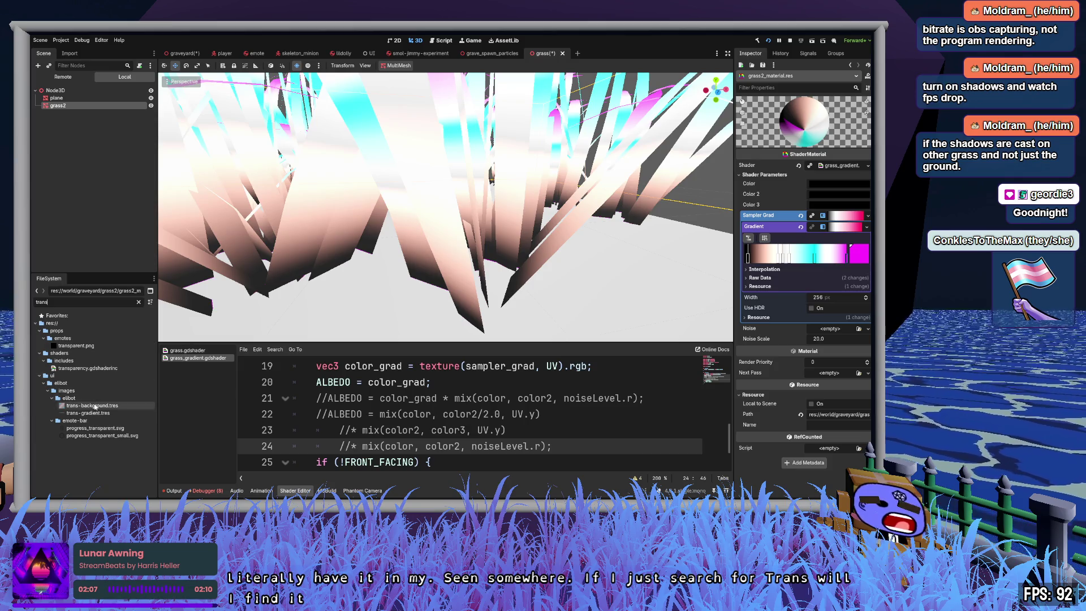
pyautogui.doubleClick(95, 406)
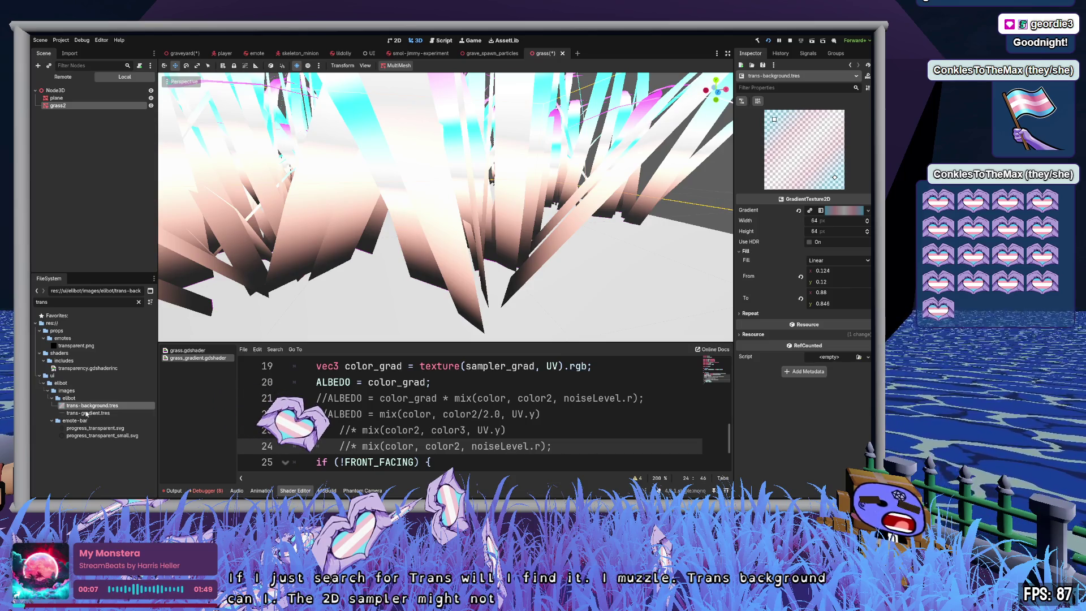
pyautogui.click(97, 413)
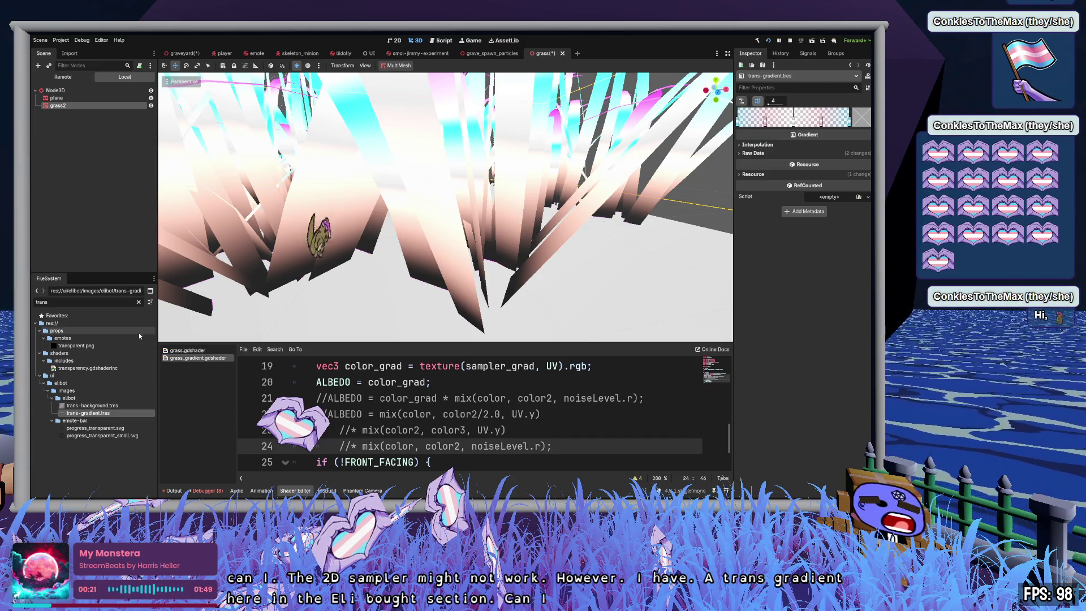
# Step: Clear the 'trans' file filter and paste the copied item into the grass2 folder
pyautogui.click(138, 302)
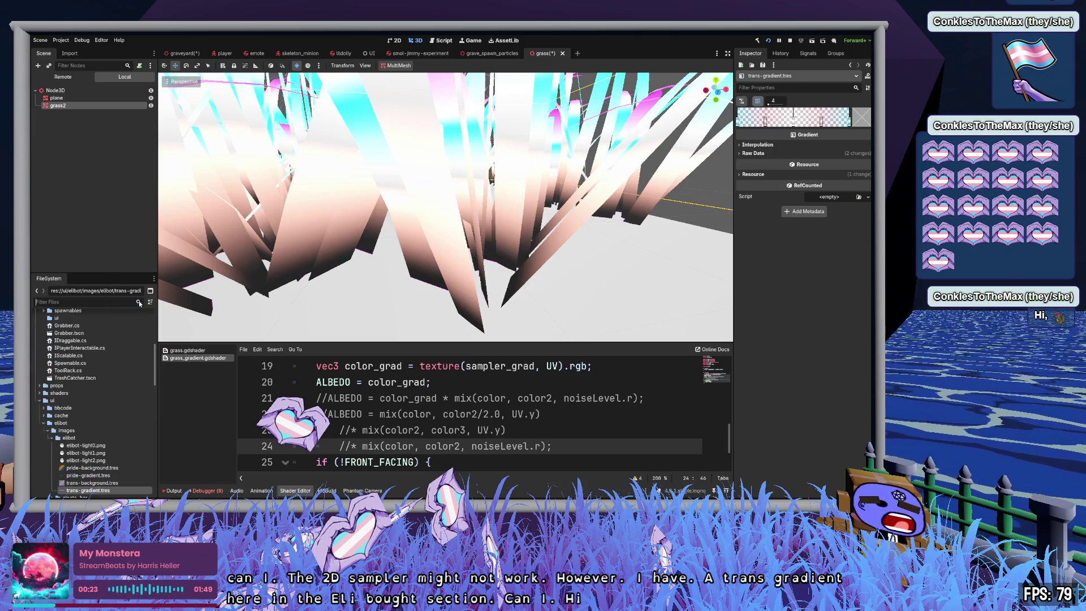
pyautogui.scroll(-10, 104, 434)
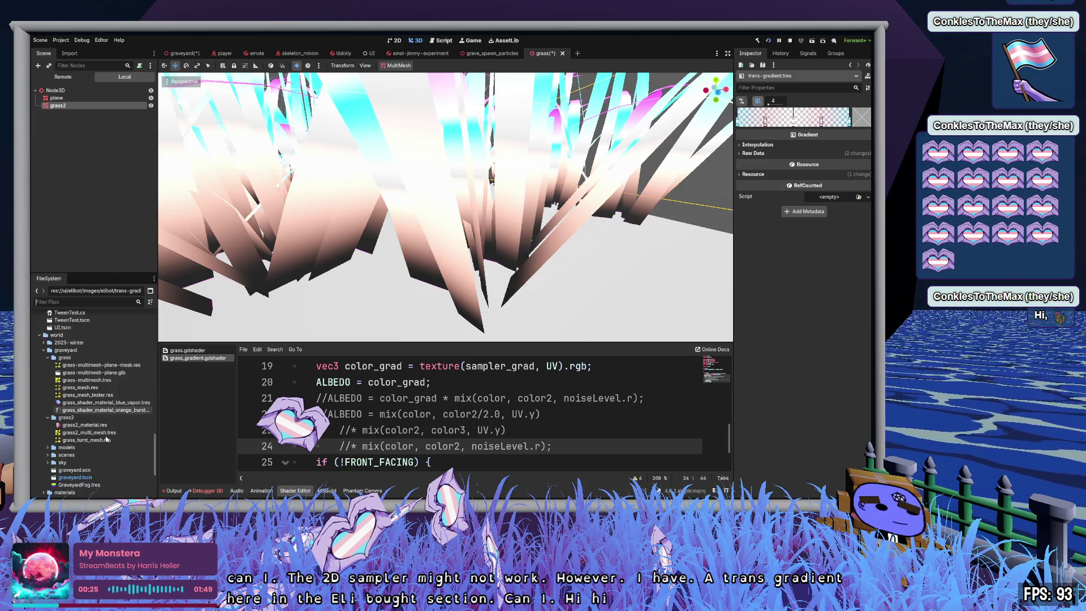
pyautogui.scroll(4, 105, 436)
pyautogui.click(77, 418)
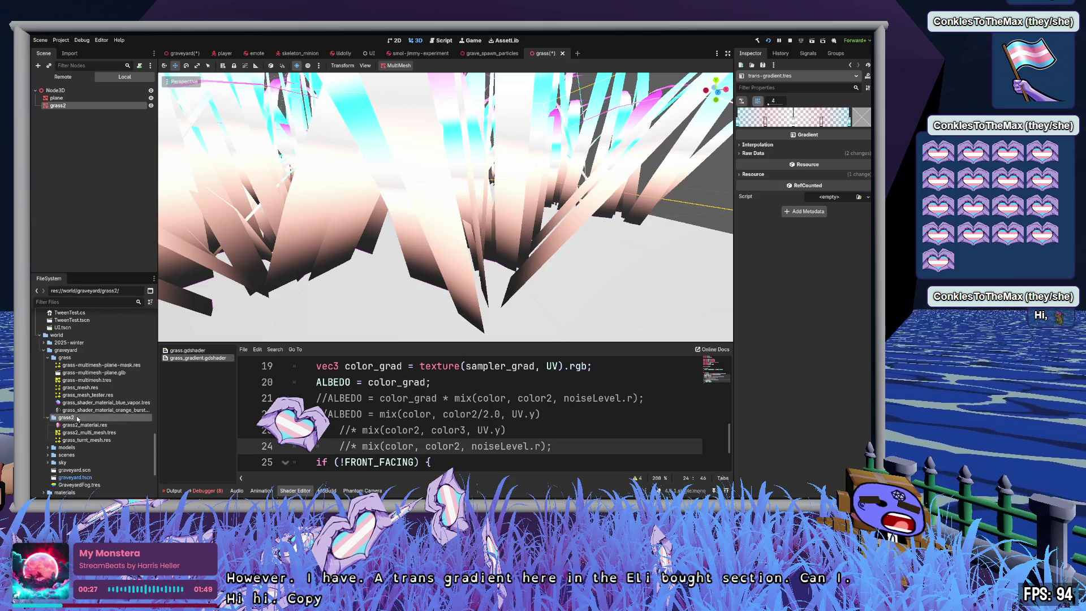
pyautogui.hotkey('ctrl', 'v')
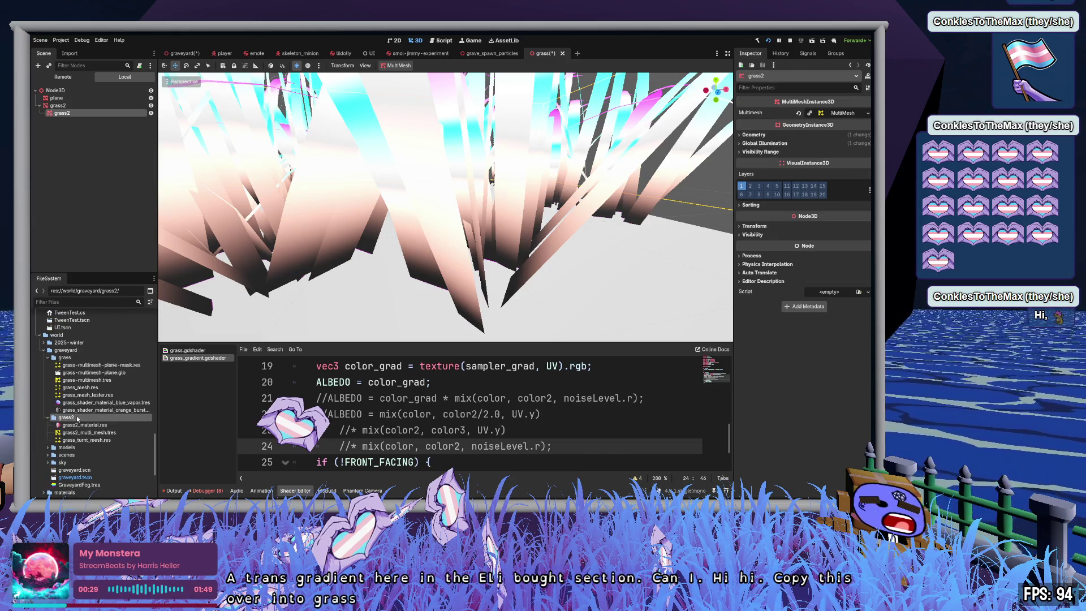
pyautogui.click(100, 182)
# Step: Move trans-gradient_grass.tres into grass2 and open grass2_material.res in the Inspector
pyautogui.scroll(4, 106, 397)
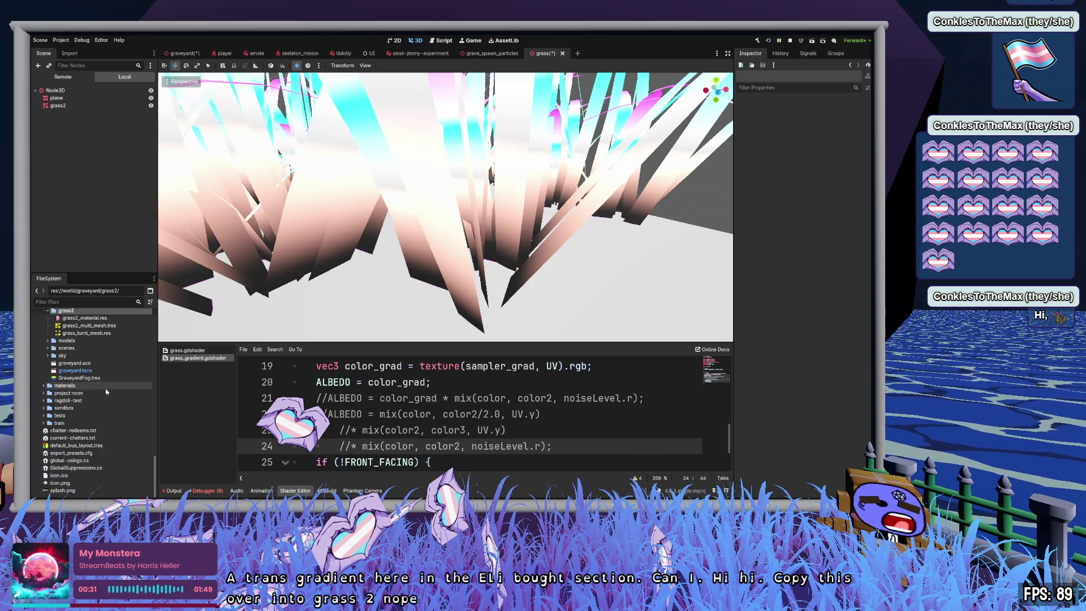
pyautogui.scroll(5, 106, 397)
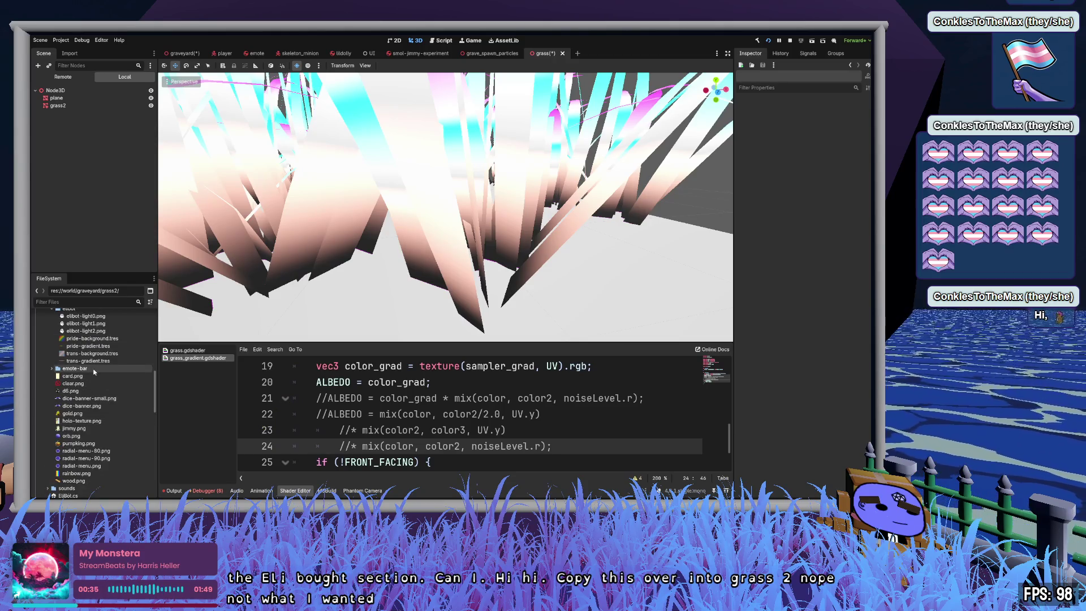
pyautogui.click(88, 360)
pyautogui.scroll(1, 96, 376)
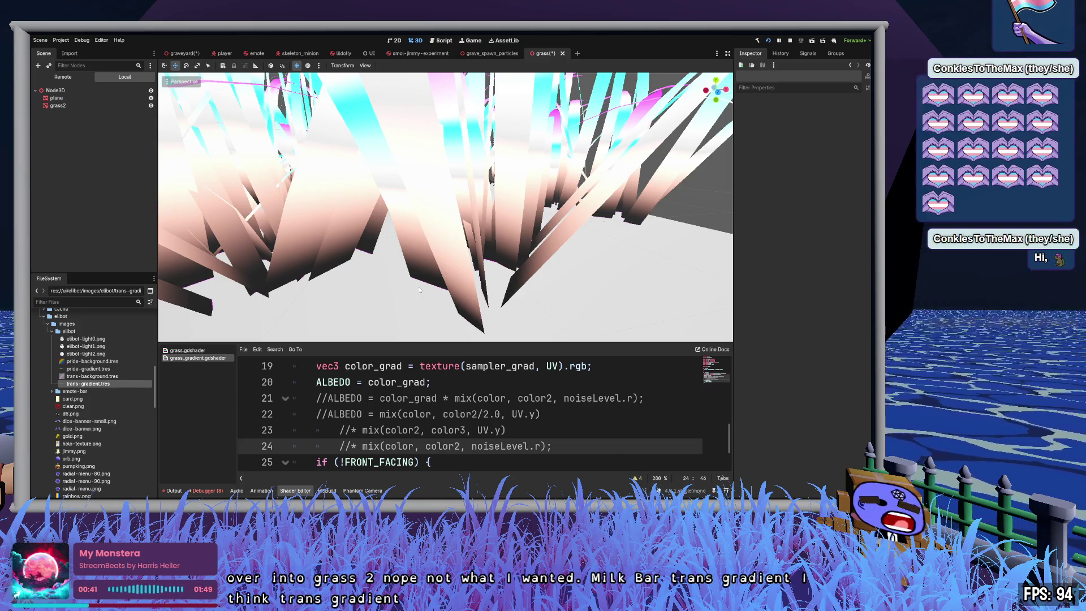
pyautogui.moveTo(73, 391)
pyautogui.mouseDown()
pyautogui.moveTo(109, 448)
pyautogui.moveTo(66, 409)
pyautogui.mouseUp()
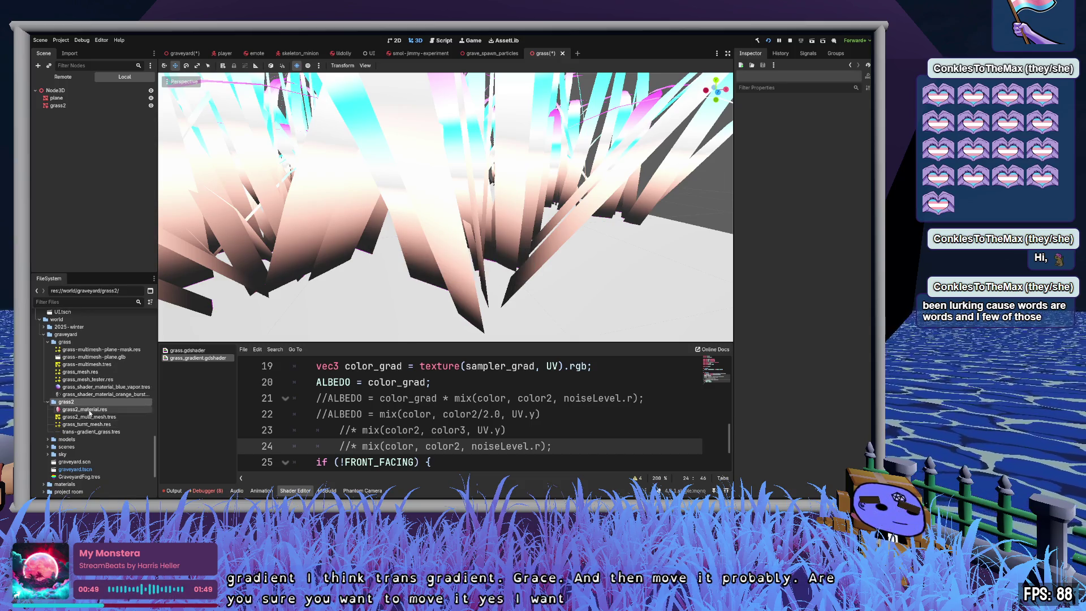
pyautogui.click(88, 409)
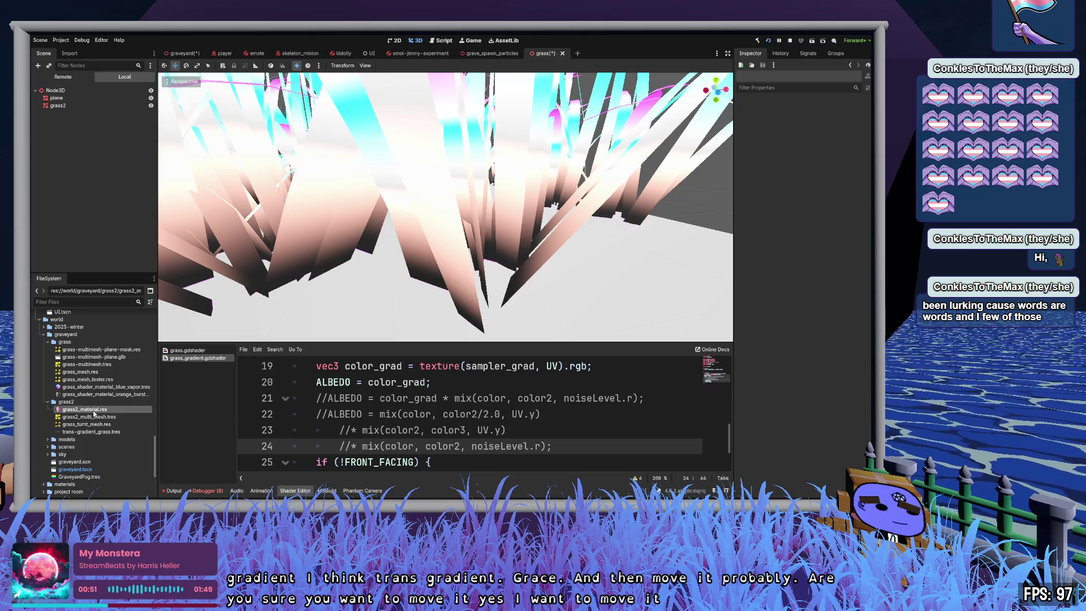
pyautogui.doubleClick(93, 413)
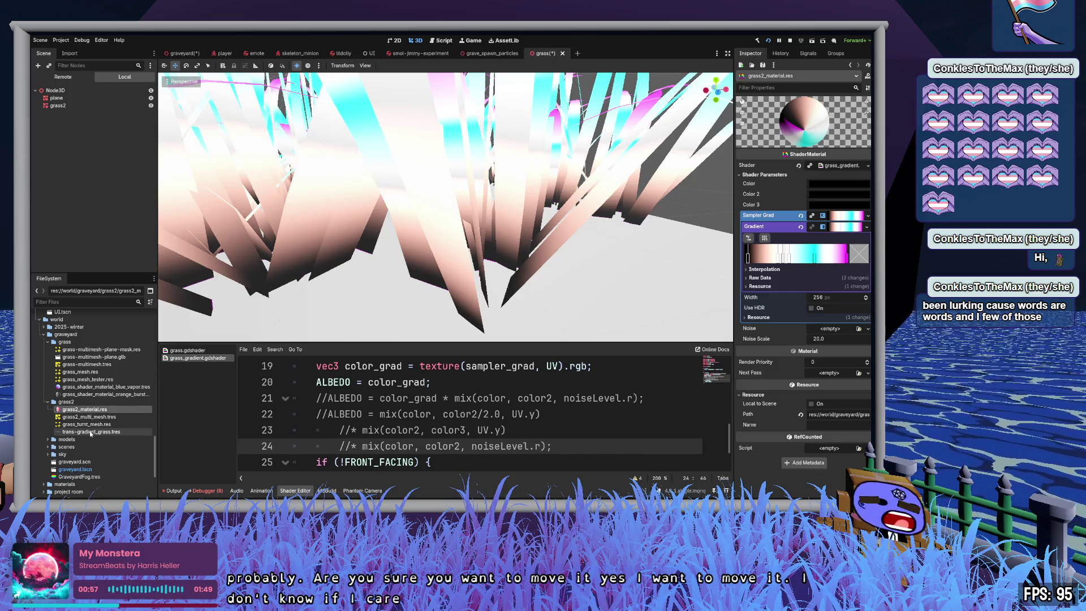
# Step: Assign trans-gradient_grass.tres to the material's Gradient parameter and zoom out over the pastel grass
pyautogui.moveTo(90, 432); pyautogui.dragTo(124, 432)
pyautogui.moveTo(780, 293)
pyautogui.mouseDown()
pyautogui.moveTo(840, 220)
pyautogui.moveTo(843, 230)
pyautogui.mouseUp()
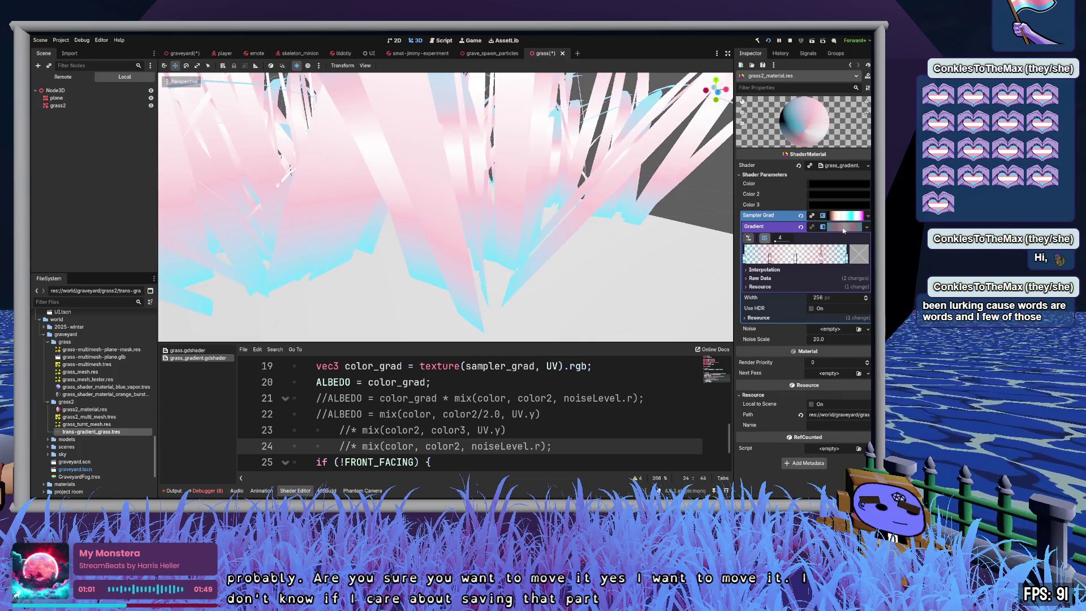
pyautogui.scroll(-5, 535, 289)
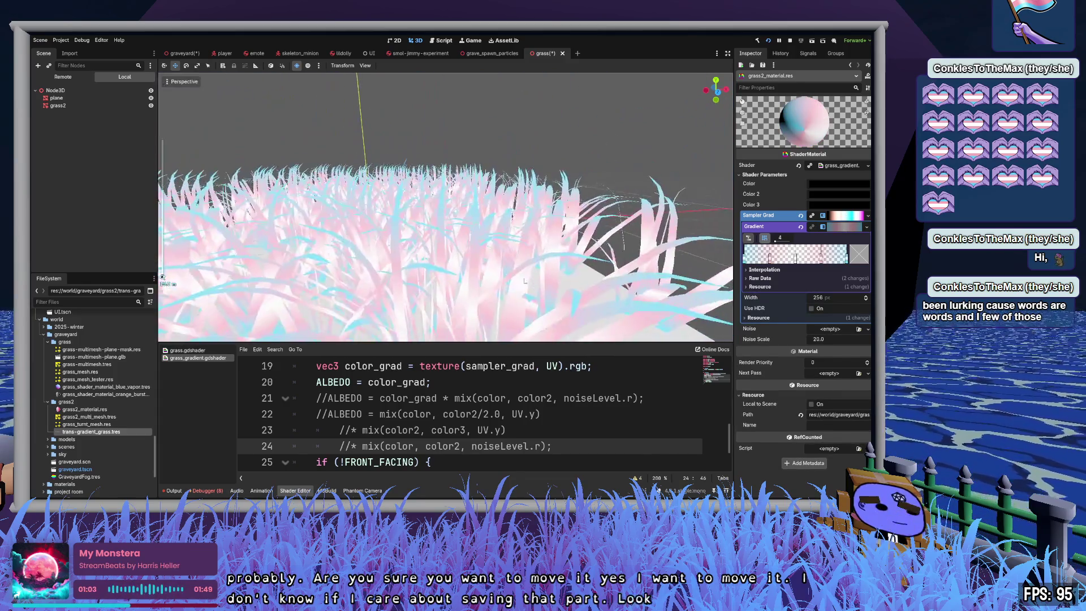
pyautogui.scroll(-5, 445, 207)
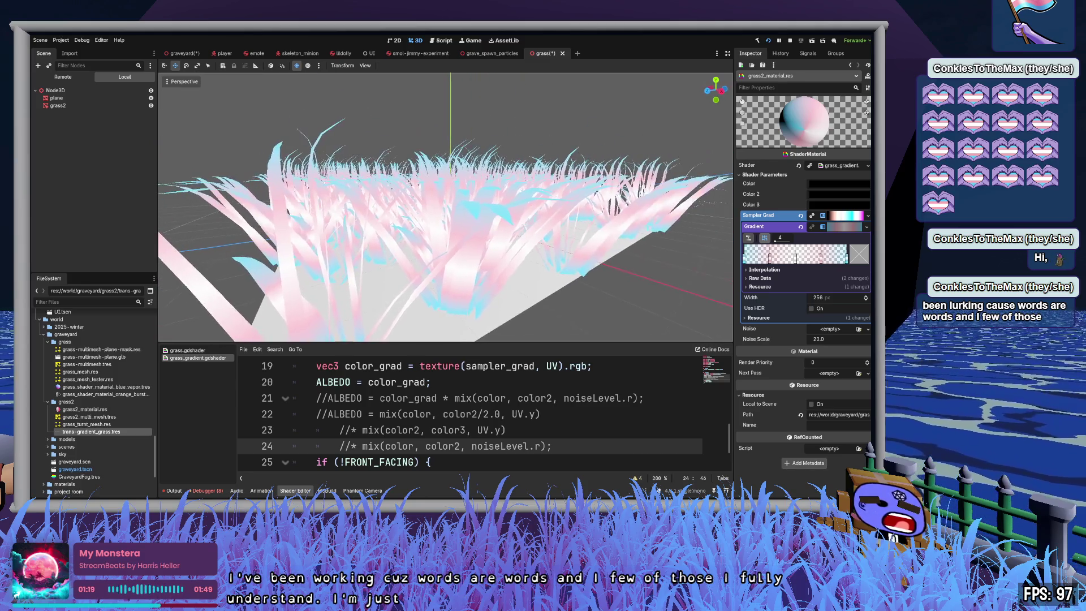
pyautogui.scroll(3, 109, 394)
pyautogui.scroll(10, 108, 394)
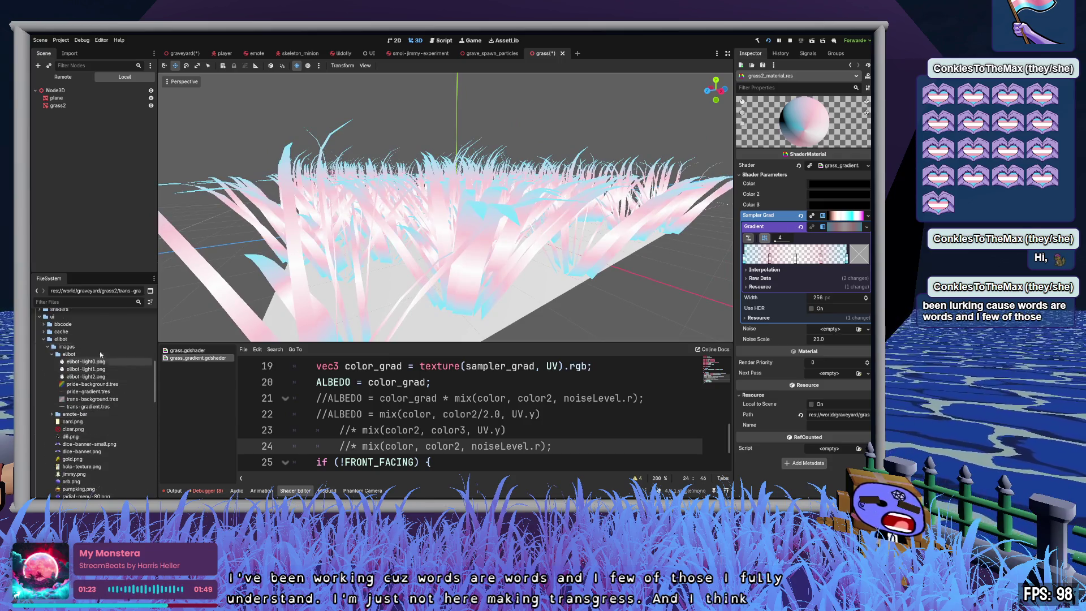
pyautogui.click(95, 391)
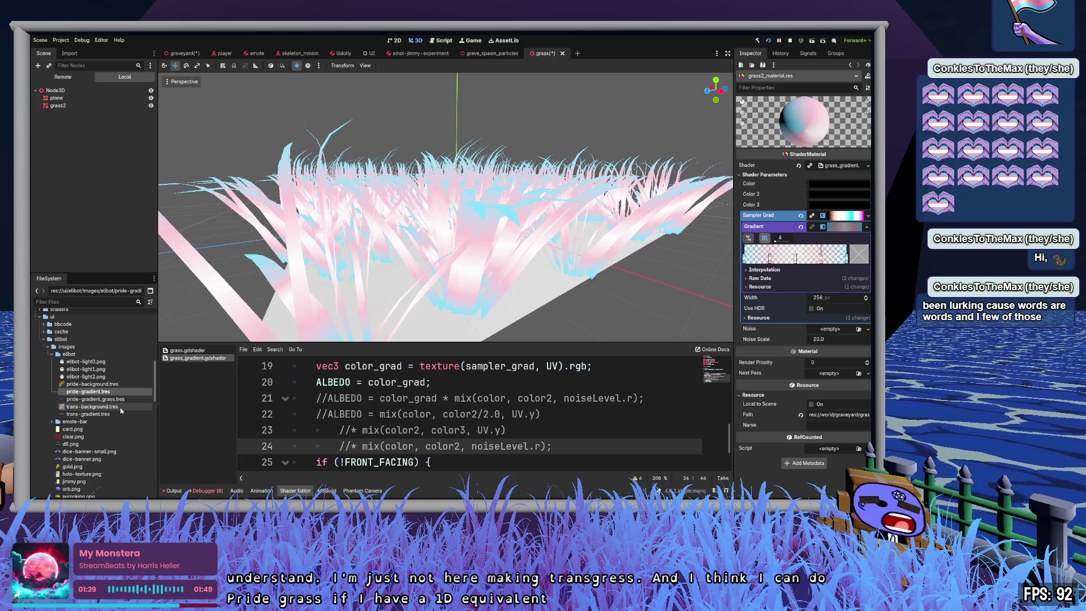
# Step: Move the pride-gradient_grass.tres copy into the grass2 folder
pyautogui.click(99, 400)
pyautogui.moveTo(90, 400)
pyautogui.mouseDown()
pyautogui.moveTo(91, 487)
pyautogui.moveTo(97, 433)
pyautogui.mouseUp()
pyautogui.moveTo(72, 369); pyautogui.dragTo(68, 366)
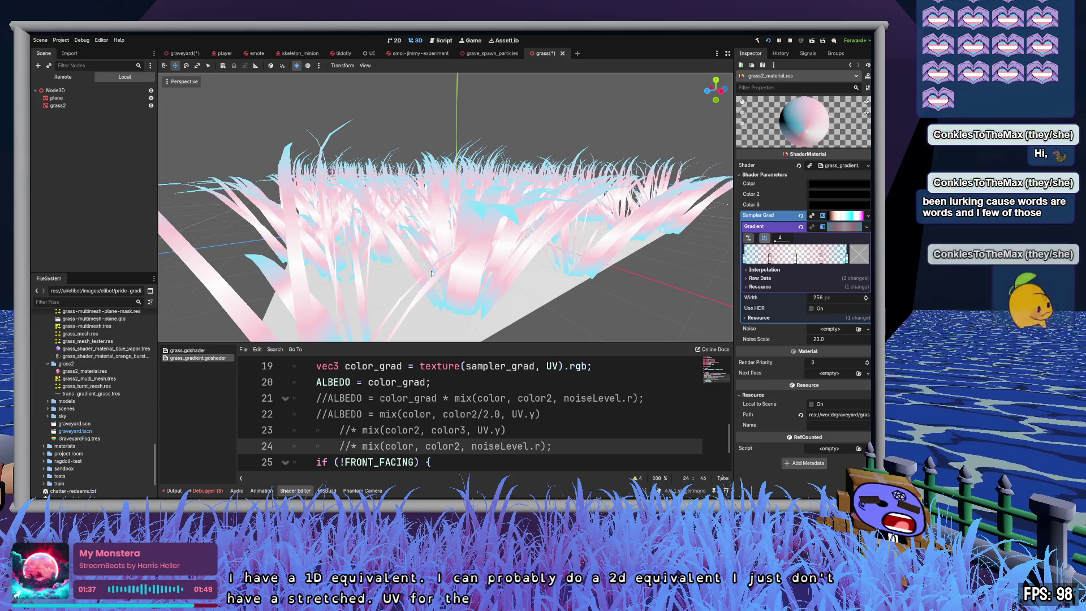
# Step: Assign pride-gradient_grass.tres to the grass Gradient parameter and orbit over the rainbow field
pyautogui.click(86, 388)
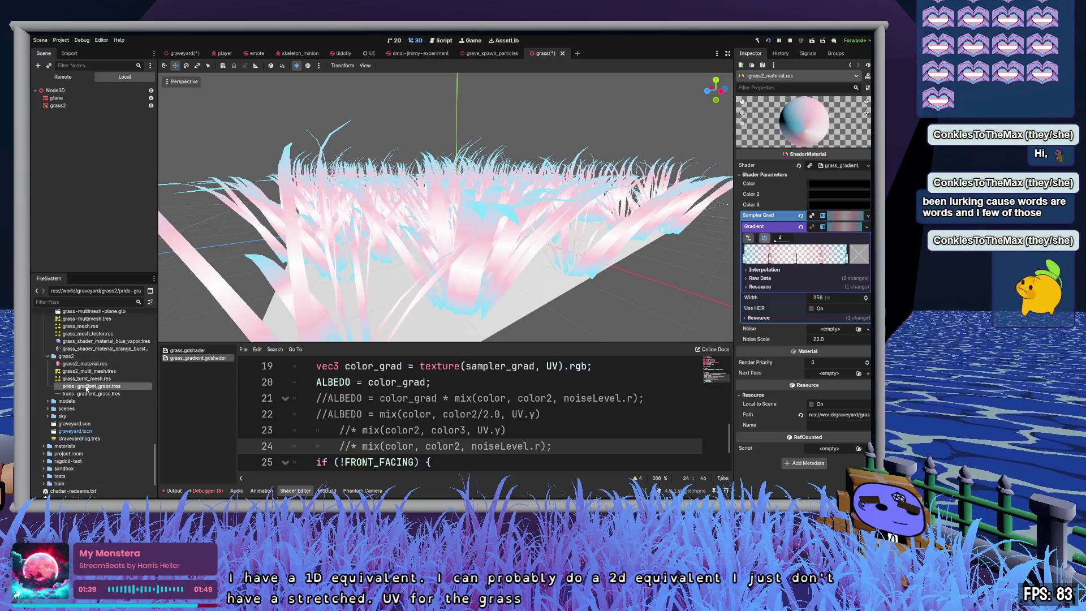
pyautogui.moveTo(80, 388); pyautogui.dragTo(732, 285)
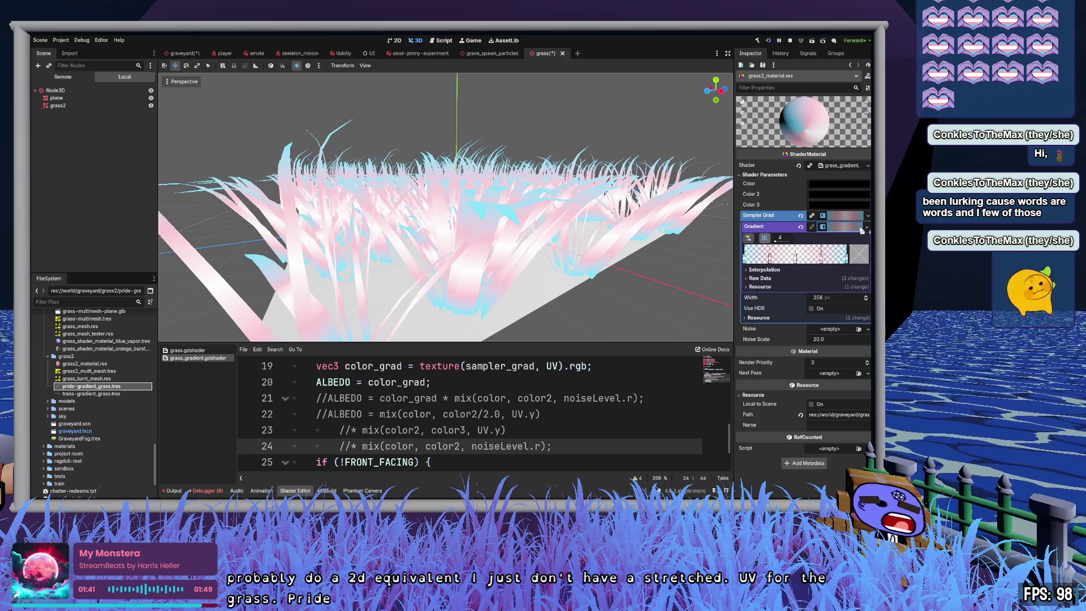
pyautogui.moveTo(861, 229); pyautogui.dragTo(850, 228)
pyautogui.click(850, 228)
pyautogui.moveTo(615, 257); pyautogui.dragTo(164, 257)
pyautogui.moveTo(445, 207)
pyautogui.mouseDown()
pyautogui.moveTo(355, 208)
pyautogui.moveTo(622, 256)
pyautogui.mouseUp()
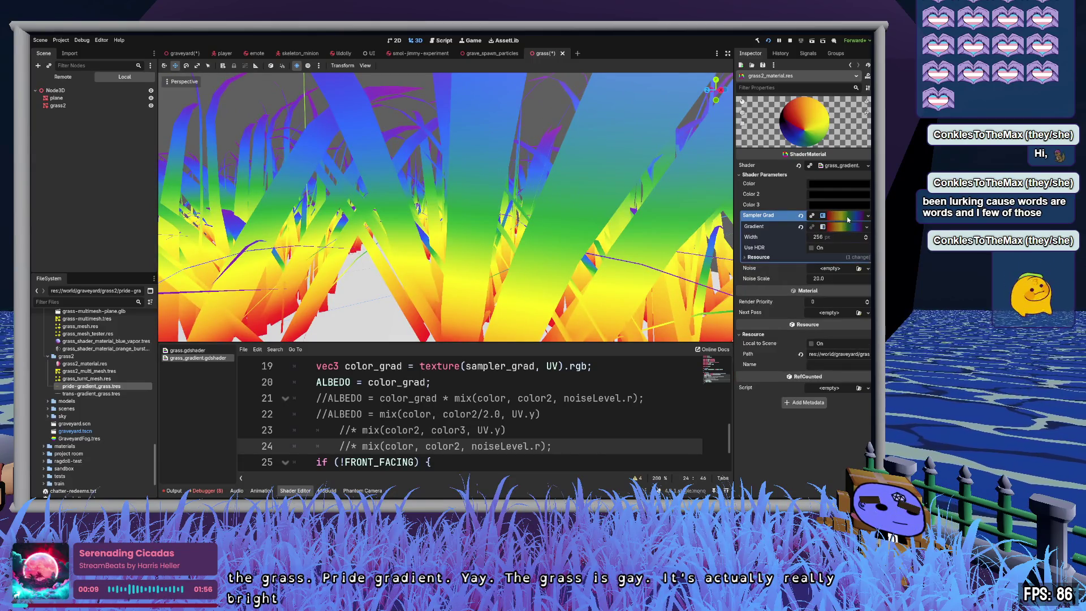
# Step: Reverse the rainbow Gradient's interpolation so red sits at blade tips and purple at bases, then save
pyautogui.click(844, 227)
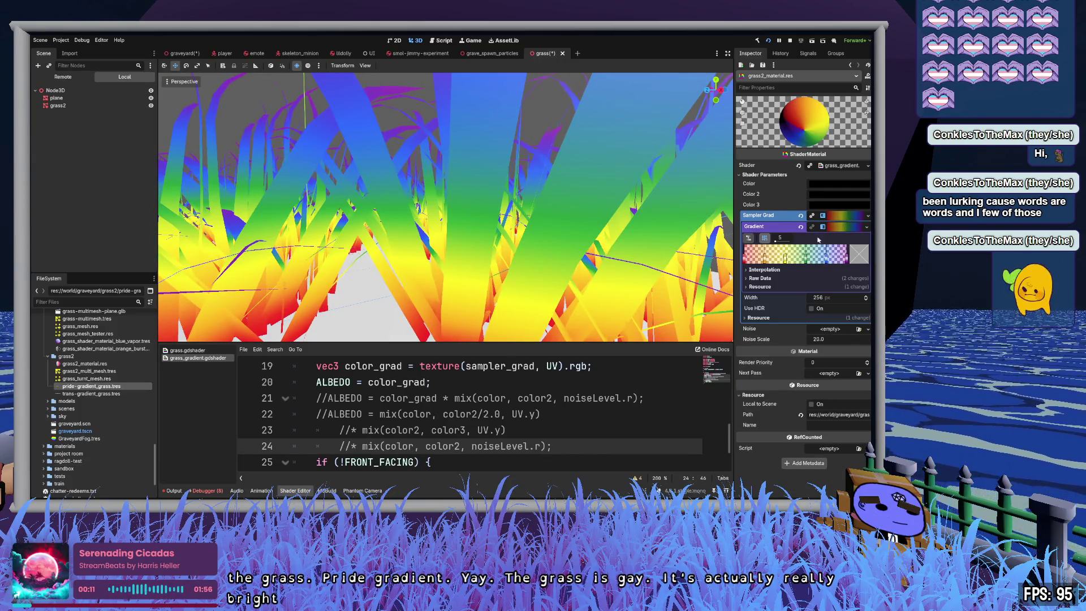
pyautogui.click(764, 270)
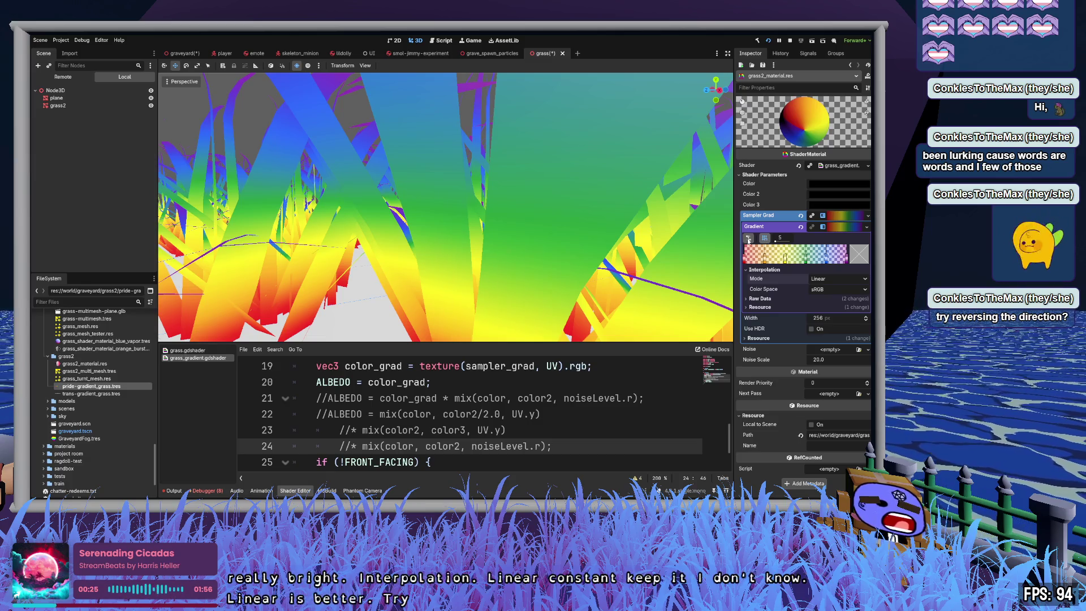
pyautogui.click(748, 239)
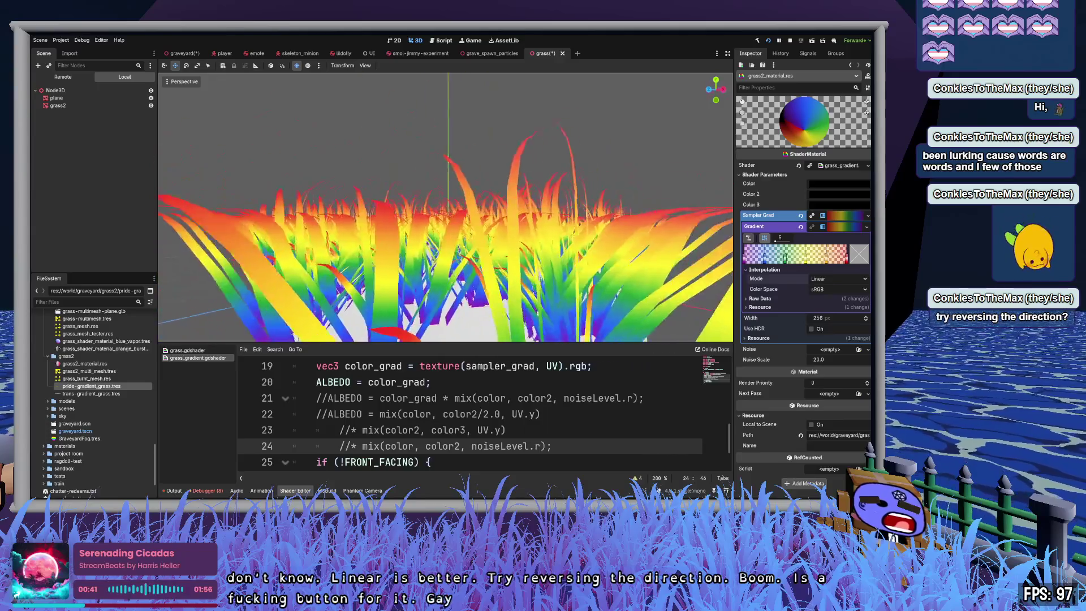
pyautogui.scroll(3, 606, 242)
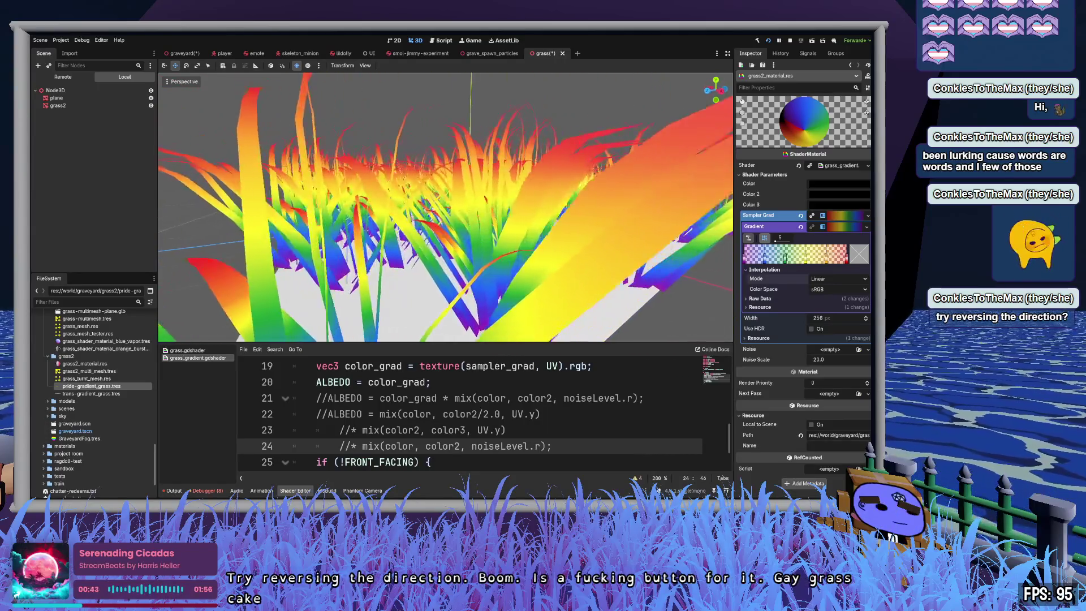
pyautogui.hotkey('ctrl', 's')
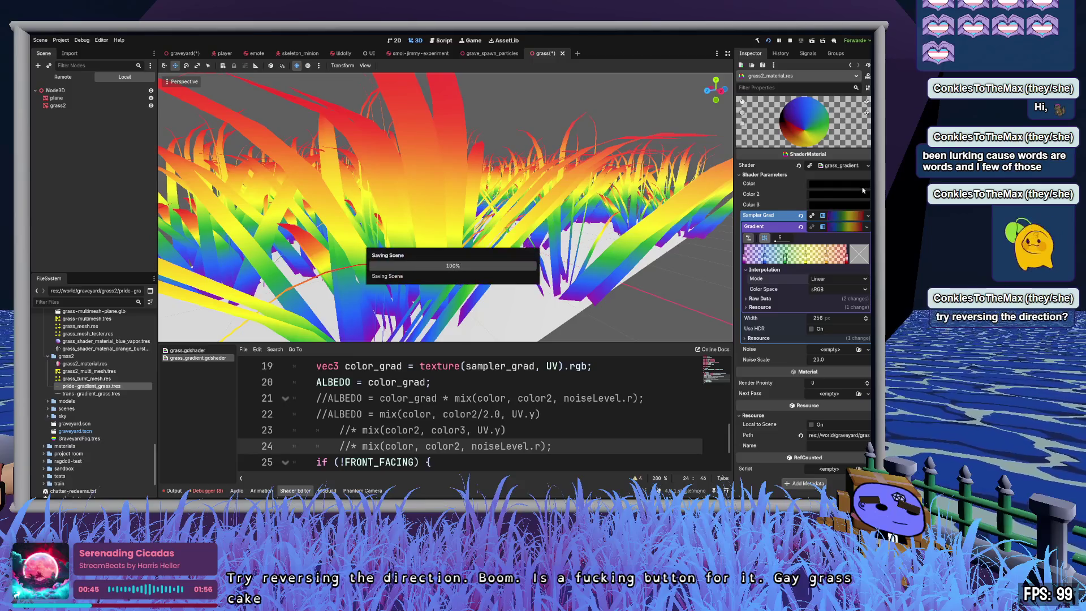
# Step: Expand and collapse the Sampler Grad gradient settings in the Inspector
pyautogui.click(840, 216)
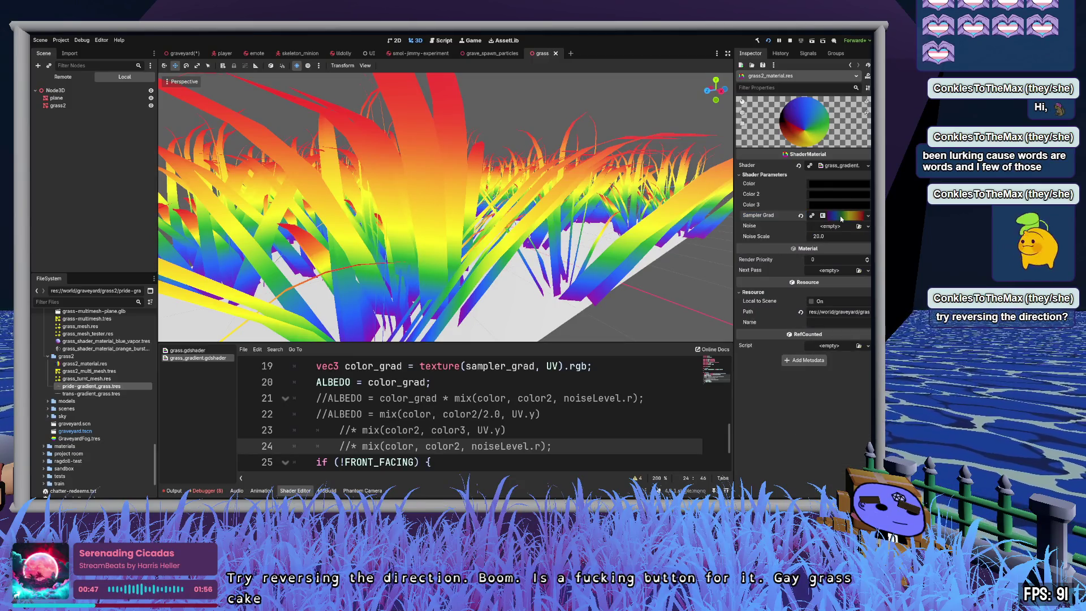
pyautogui.click(840, 216)
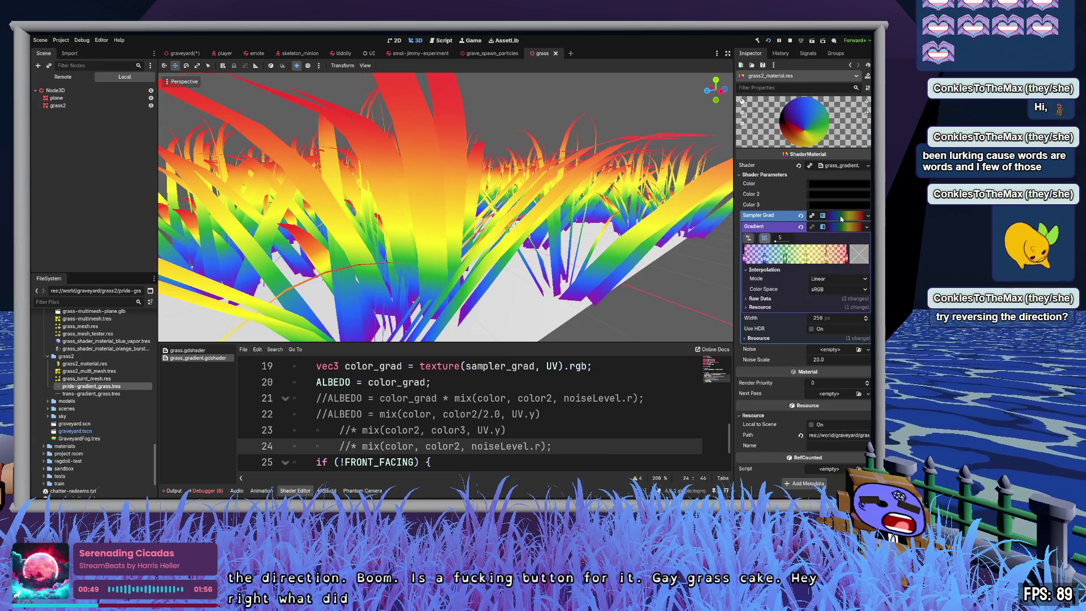
pyautogui.click(841, 217)
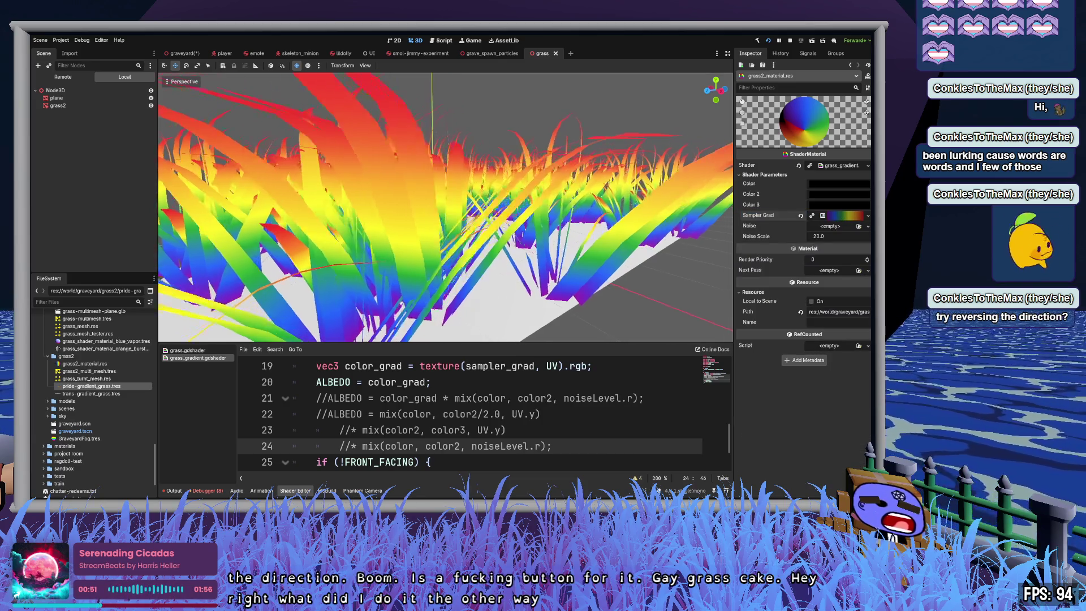
pyautogui.scroll(3, 445, 207)
# Step: Fly the camera through the rainbow grass, then switch to the graveyard scene tab
pyautogui.press('w')
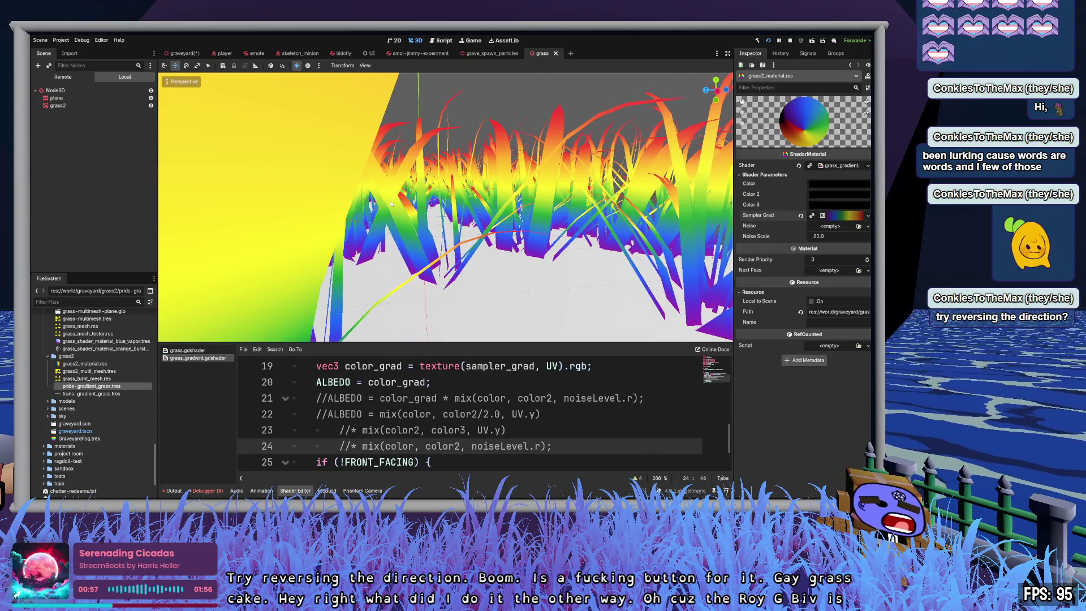
pyautogui.press('w')
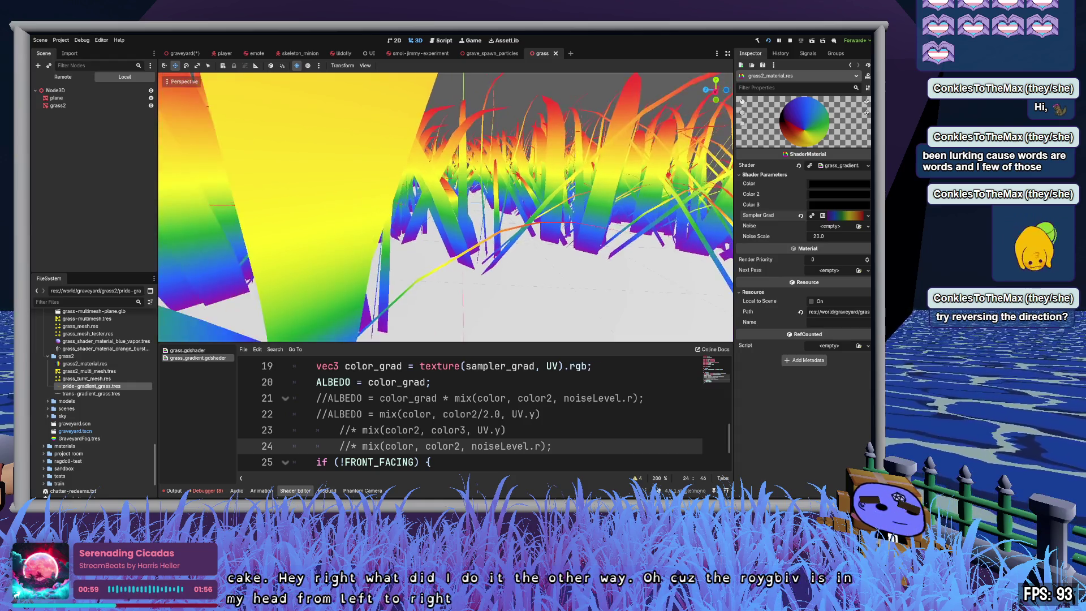
pyautogui.press('w')
pyautogui.press('w')
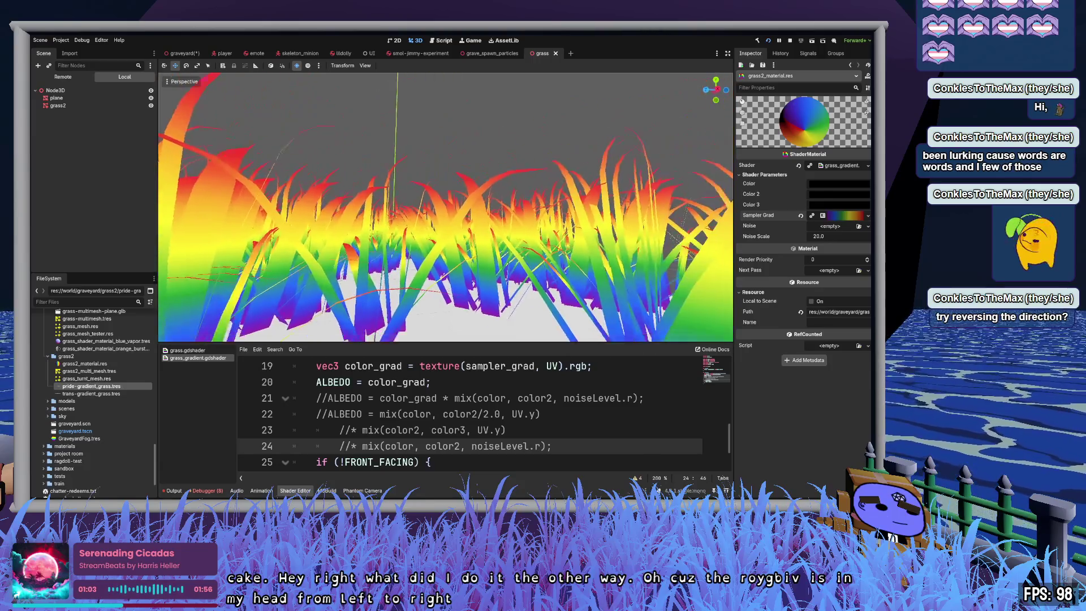
pyautogui.press('w')
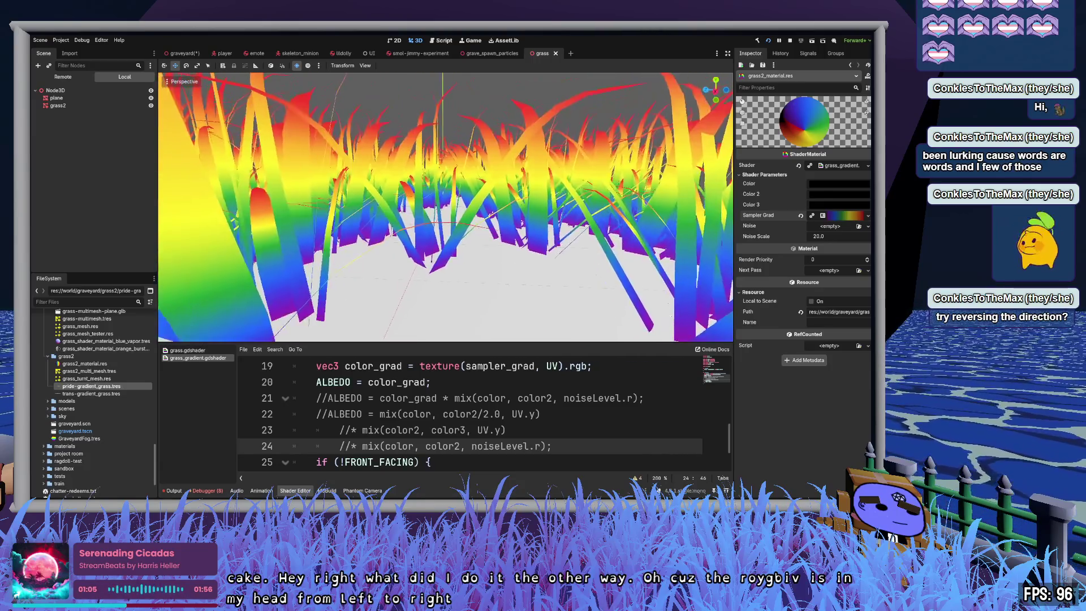
pyautogui.press('w')
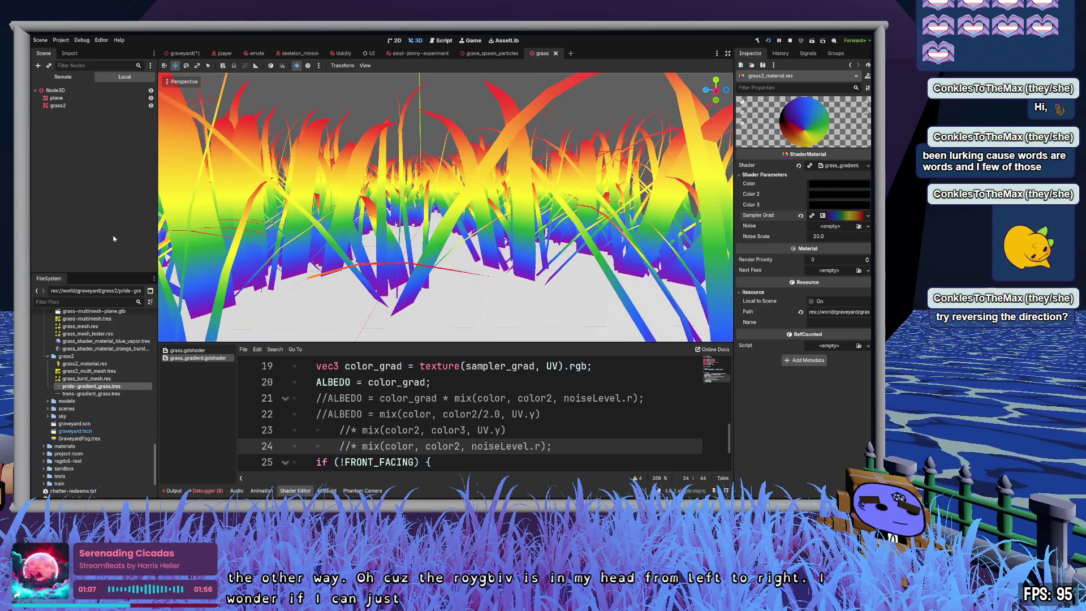
pyautogui.click(181, 53)
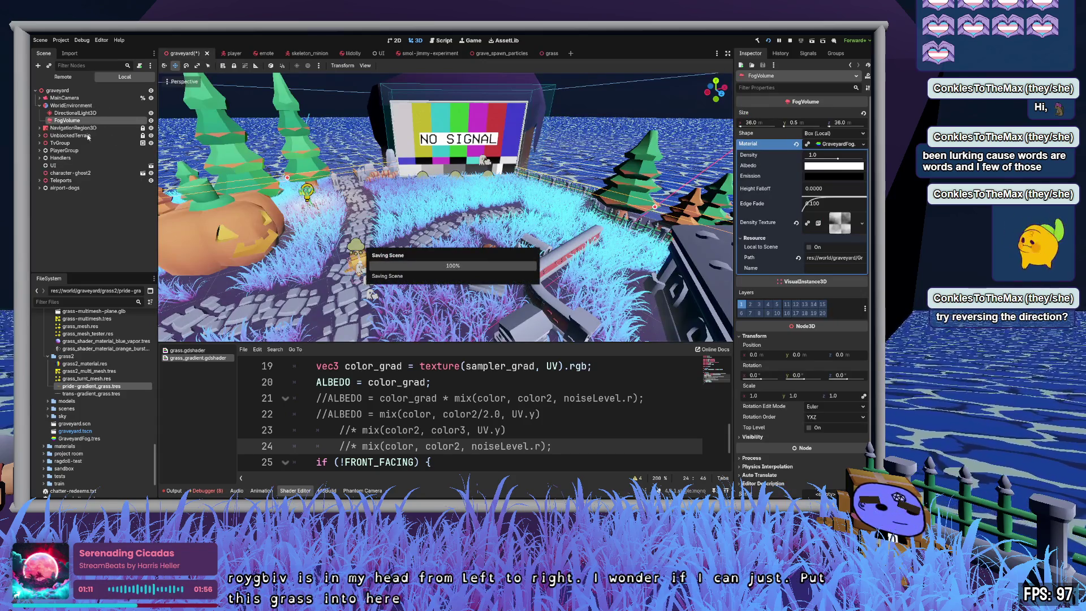
# Step: Expand UnblockedTerrain, select grass-multimesh2, and expand its MultiMesh's grass mesh details
pyautogui.click(70, 136)
pyautogui.click(39, 135)
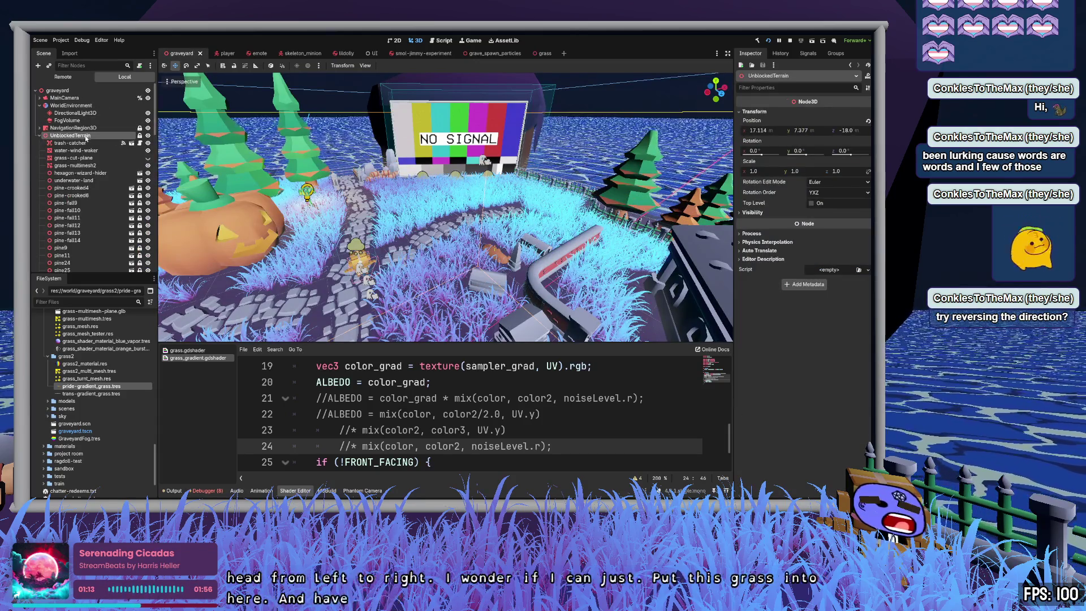
pyautogui.press('Down')
pyautogui.press('Down')
pyautogui.press('Down')
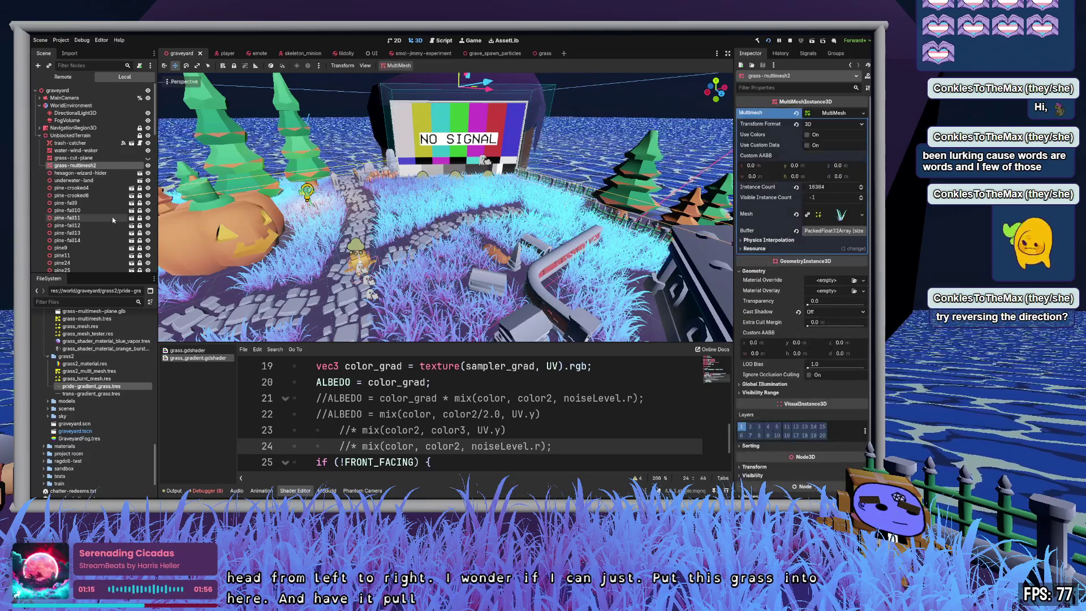
pyautogui.click(841, 214)
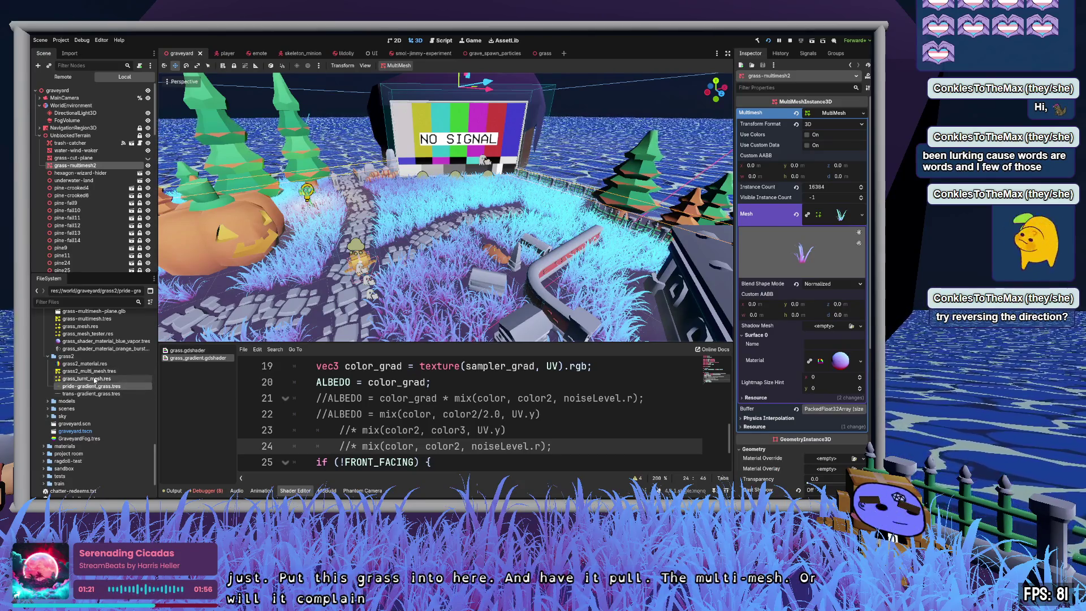
# Step: Drop grass_turnt_mesh.res onto the MultiMesh's Mesh slot and fly into the grass field
pyautogui.moveTo(93, 379)
pyautogui.mouseDown()
pyautogui.moveTo(486, 254)
pyautogui.moveTo(461, 231)
pyautogui.moveTo(841, 216)
pyautogui.mouseUp()
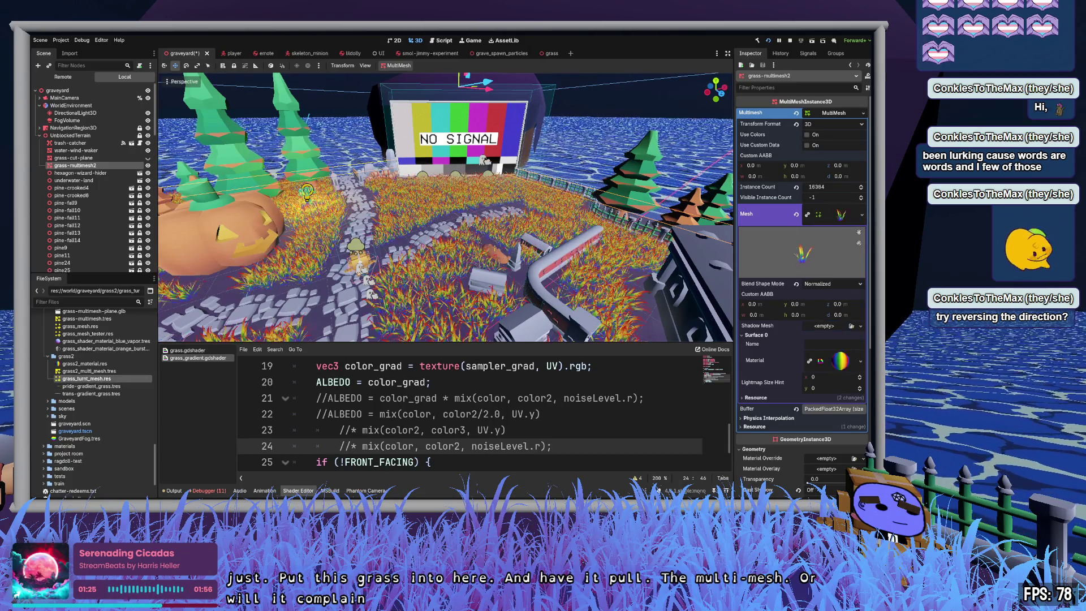
pyautogui.press('w')
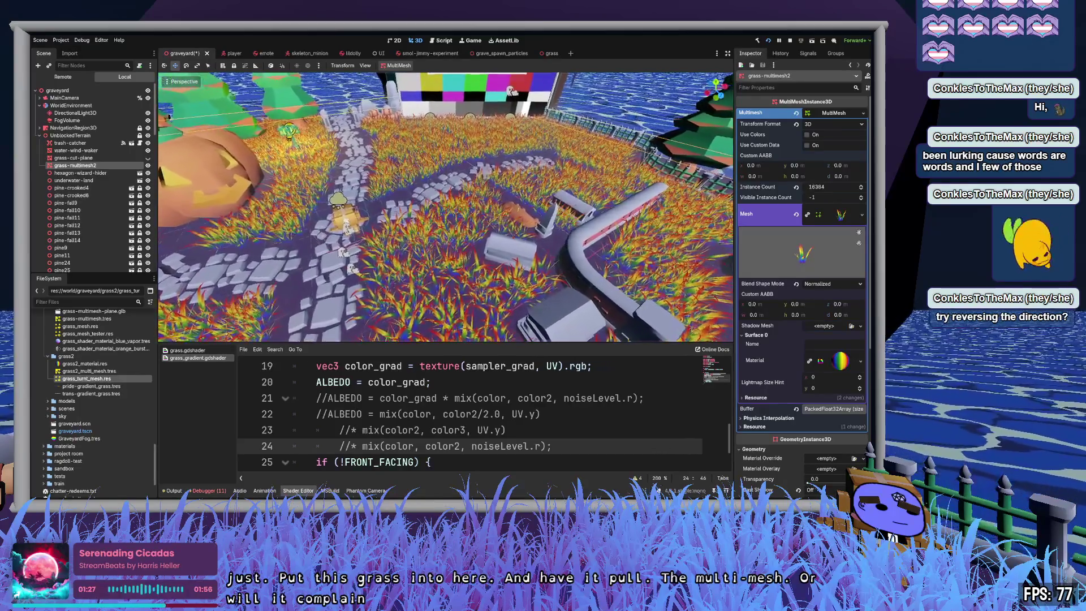
pyautogui.scroll(-3, 445, 207)
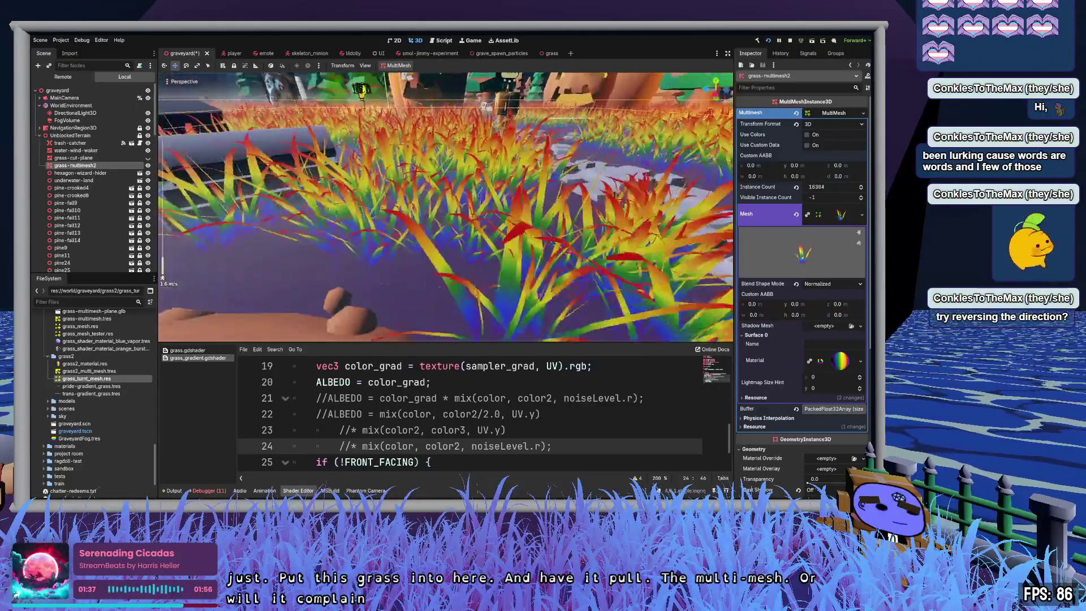
pyautogui.scroll(5, 445, 207)
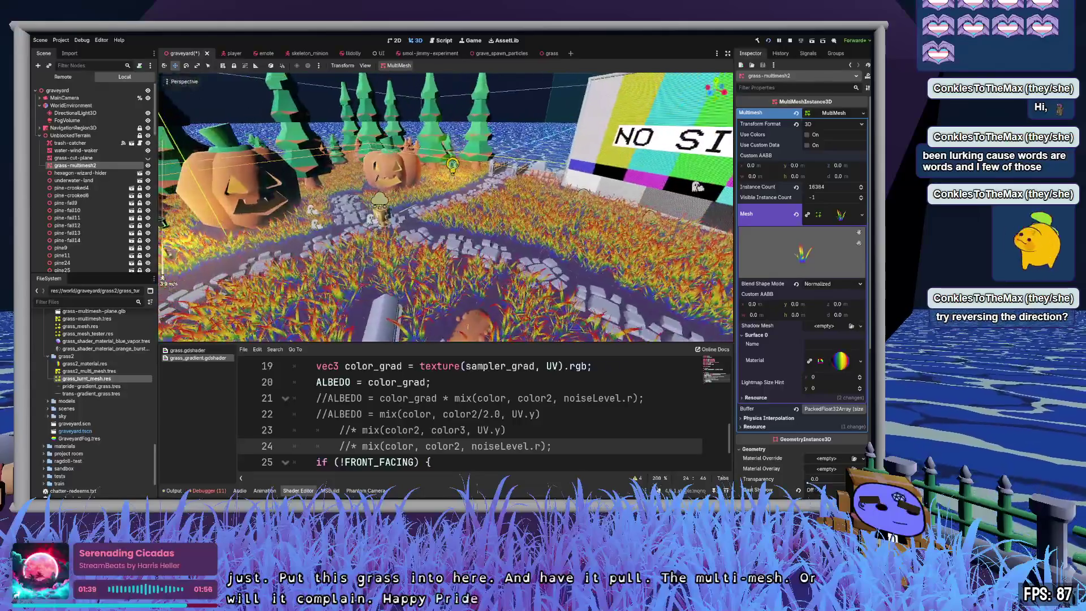
# Step: Fly around the graveyard toward the NO SIGNAL billboard to inspect the rainbow grass, then collapse the mesh details
pyautogui.press('a')
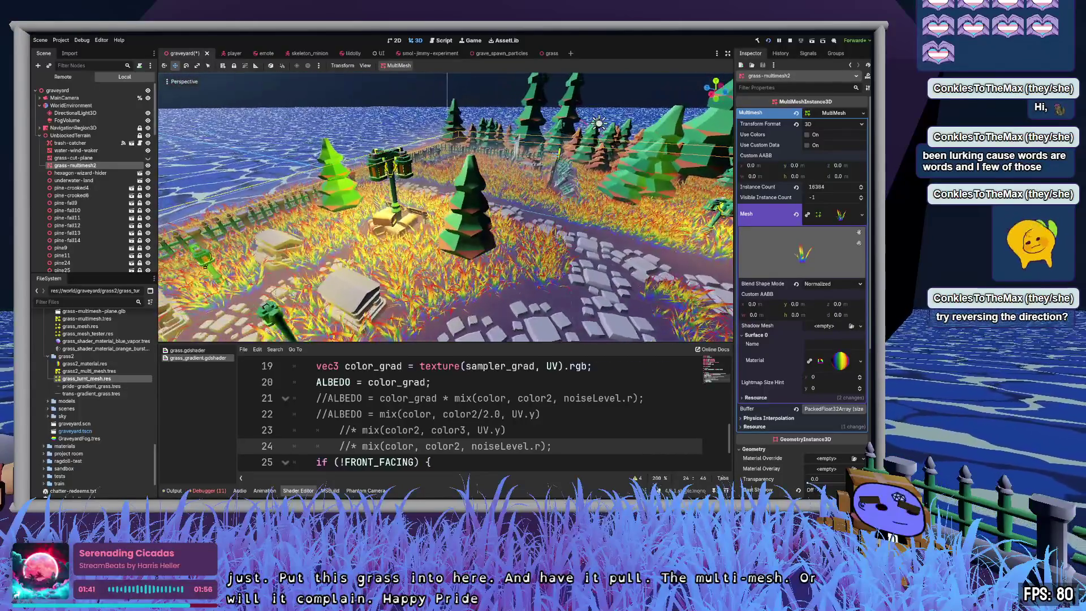
pyautogui.press('a')
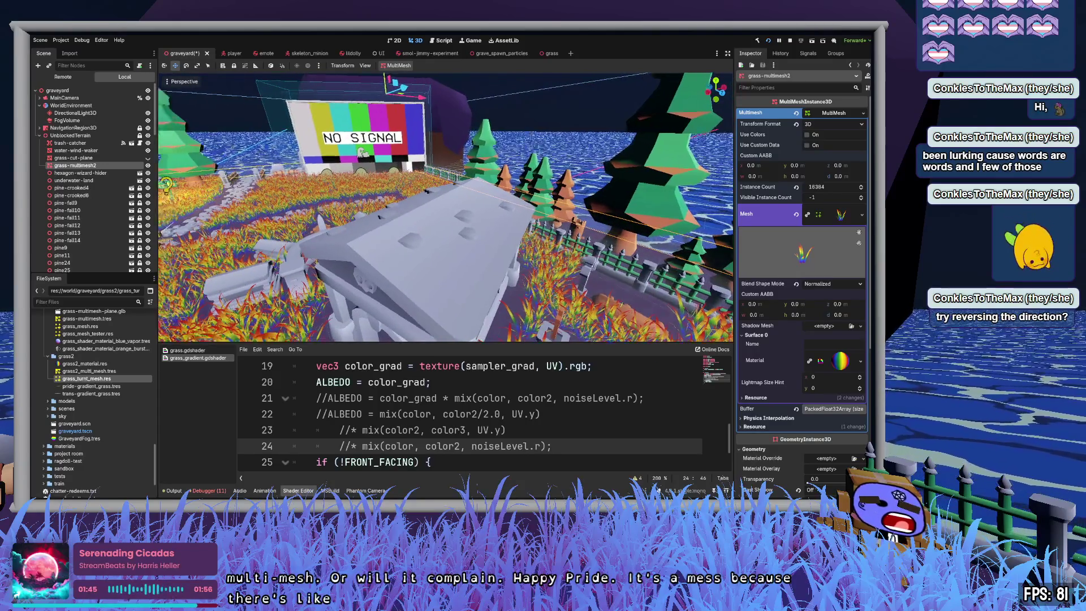
pyautogui.press('a')
pyautogui.scroll(-3, 446, 207)
pyautogui.press('a')
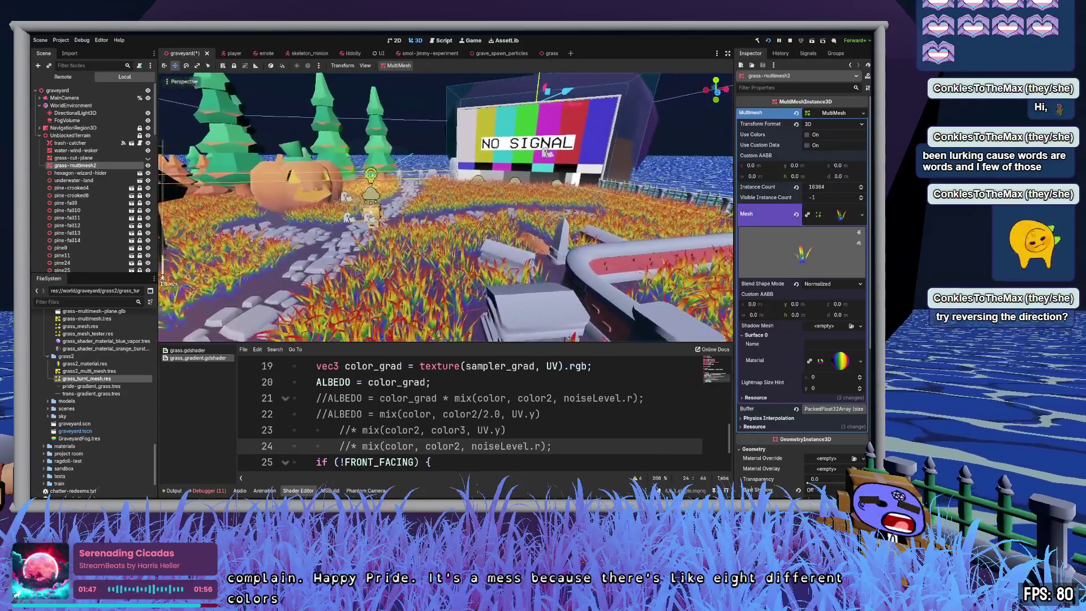
pyautogui.press('w')
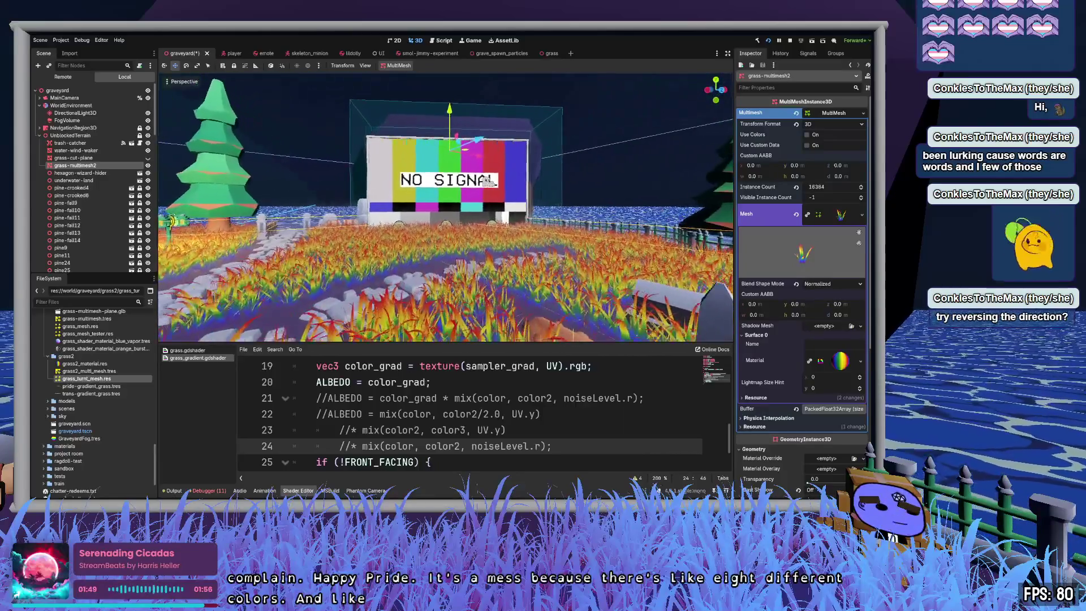
pyautogui.press('w')
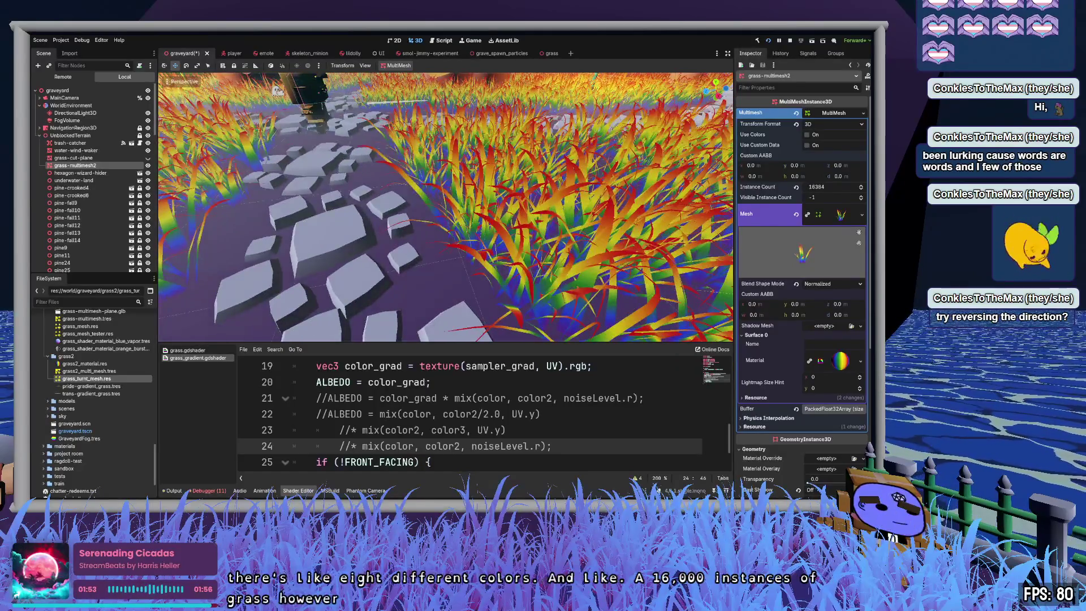
pyautogui.press('s')
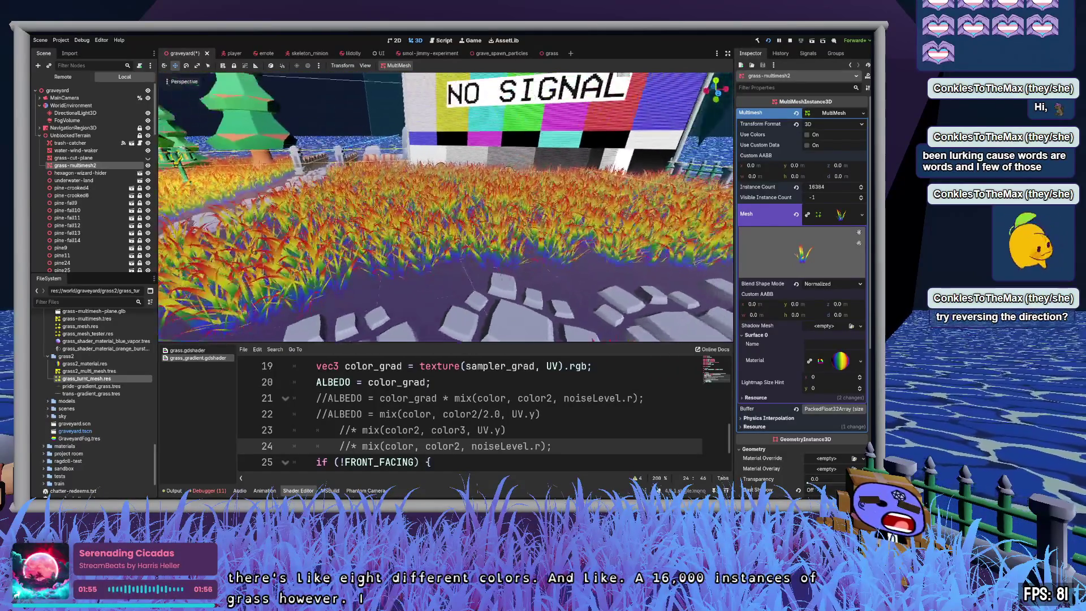
pyautogui.press('w')
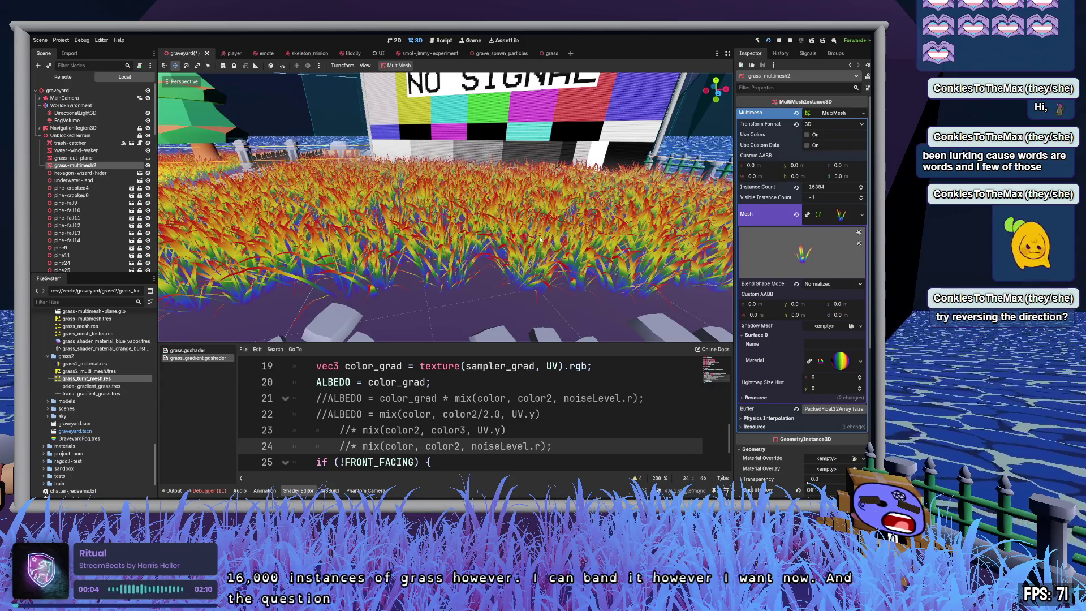
pyautogui.click(841, 215)
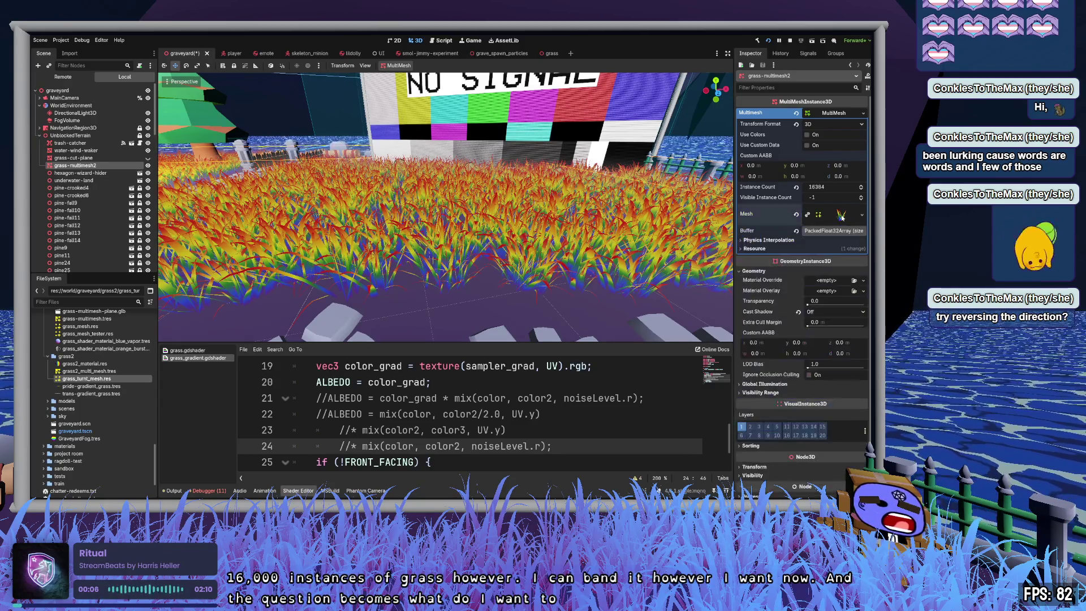
# Step: Try dropping trans-gradient_grass.tres on the Material slot and expand the material's shader parameters
pyautogui.click(842, 114)
pyautogui.click(842, 115)
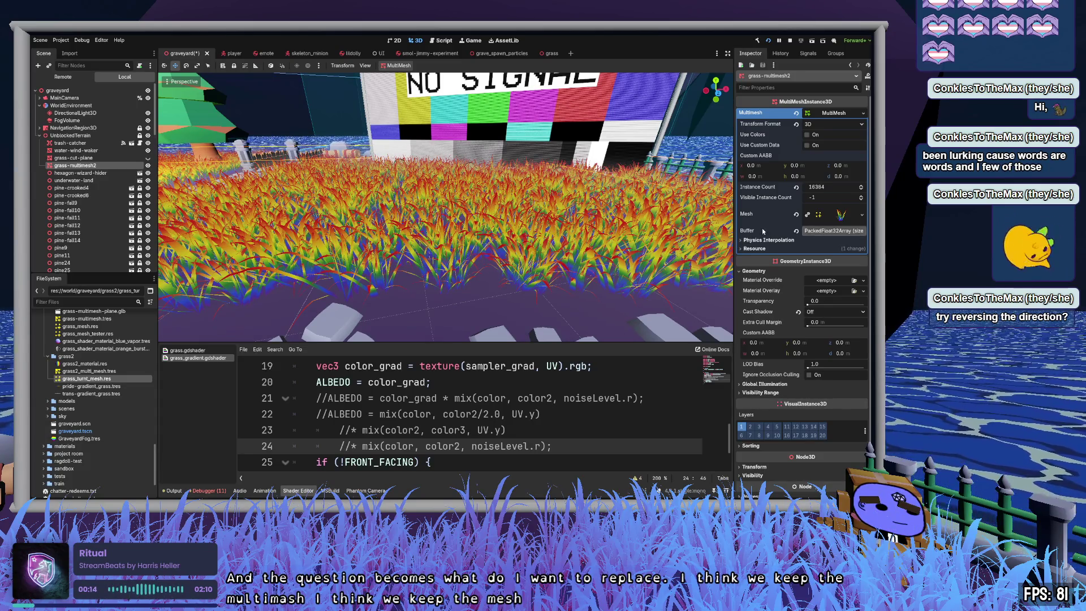
pyautogui.click(842, 214)
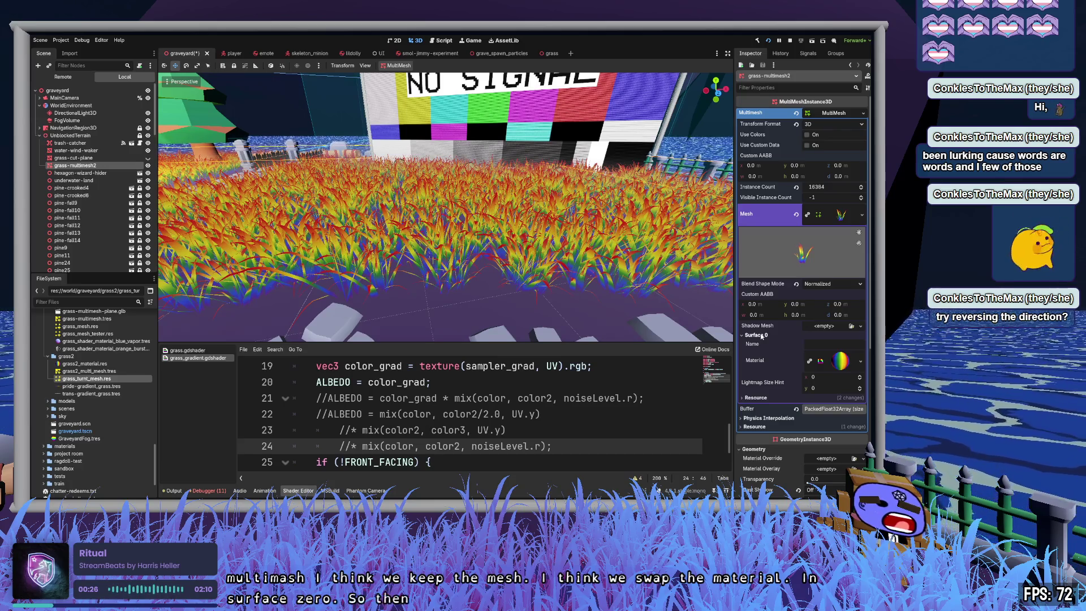
pyautogui.moveTo(95, 394); pyautogui.dragTo(838, 365)
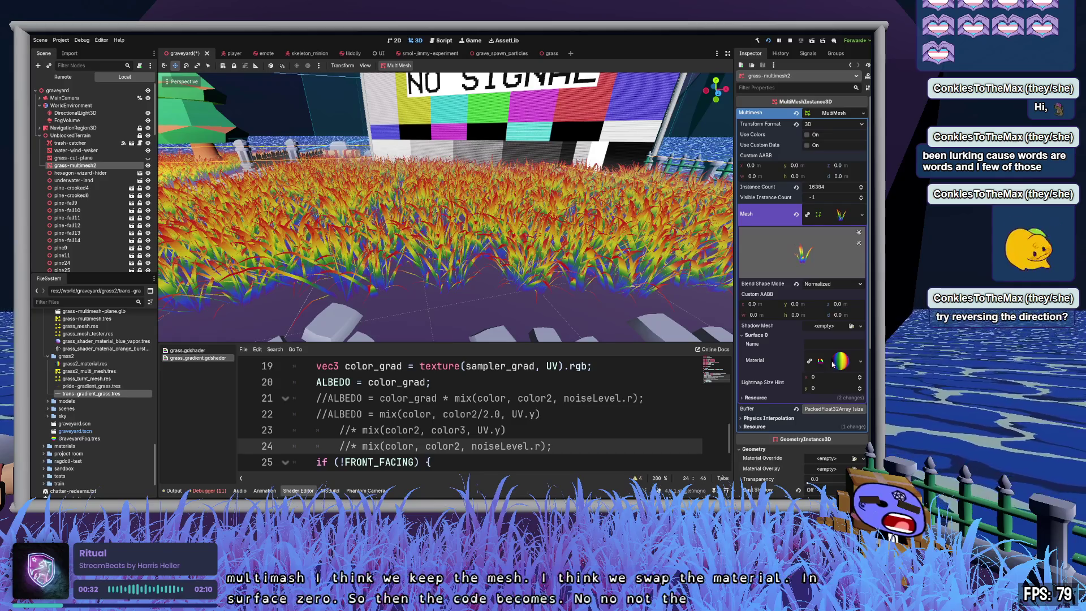
pyautogui.click(840, 360)
pyautogui.scroll(-3, 848, 363)
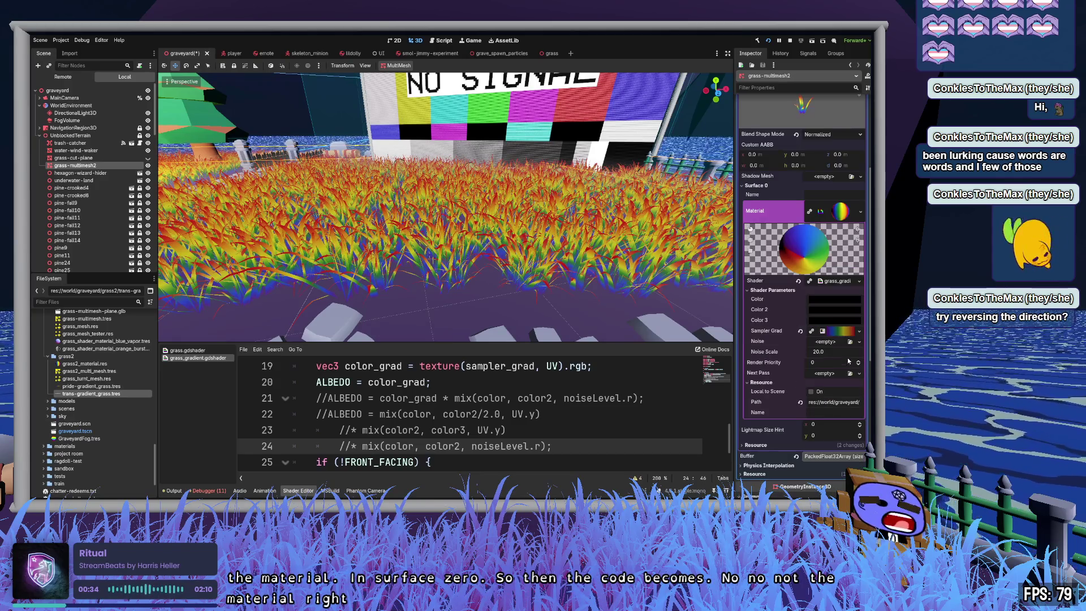
# Step: Try assigning trans-gradient_grass.tres to Sampler Grad, then select the grass mesh resource
pyautogui.moveTo(102, 392)
pyautogui.mouseDown()
pyautogui.moveTo(826, 346)
pyautogui.moveTo(840, 335)
pyautogui.mouseUp()
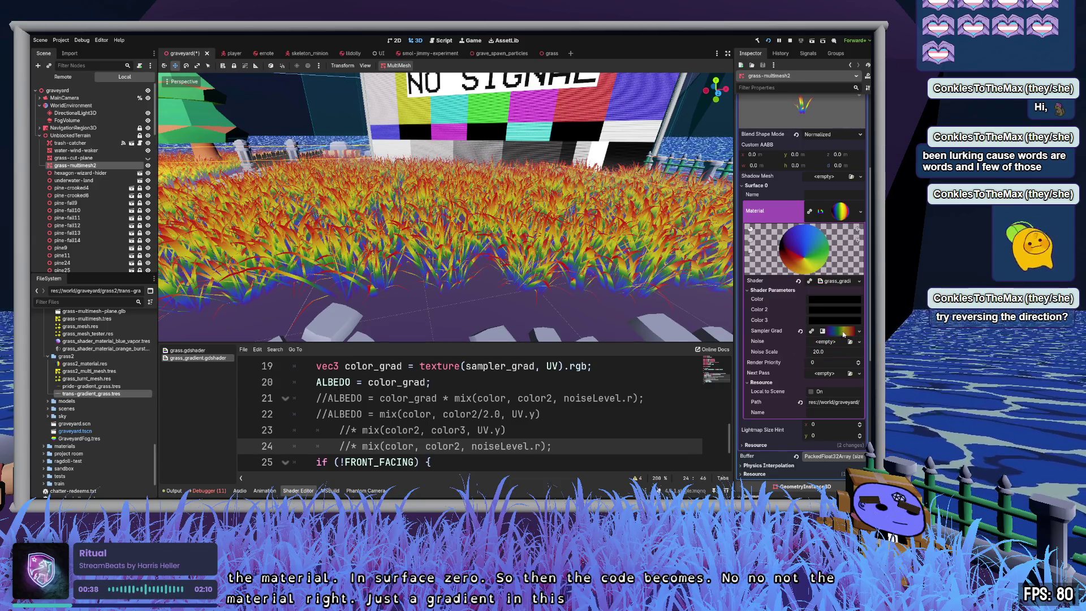
pyautogui.click(846, 333)
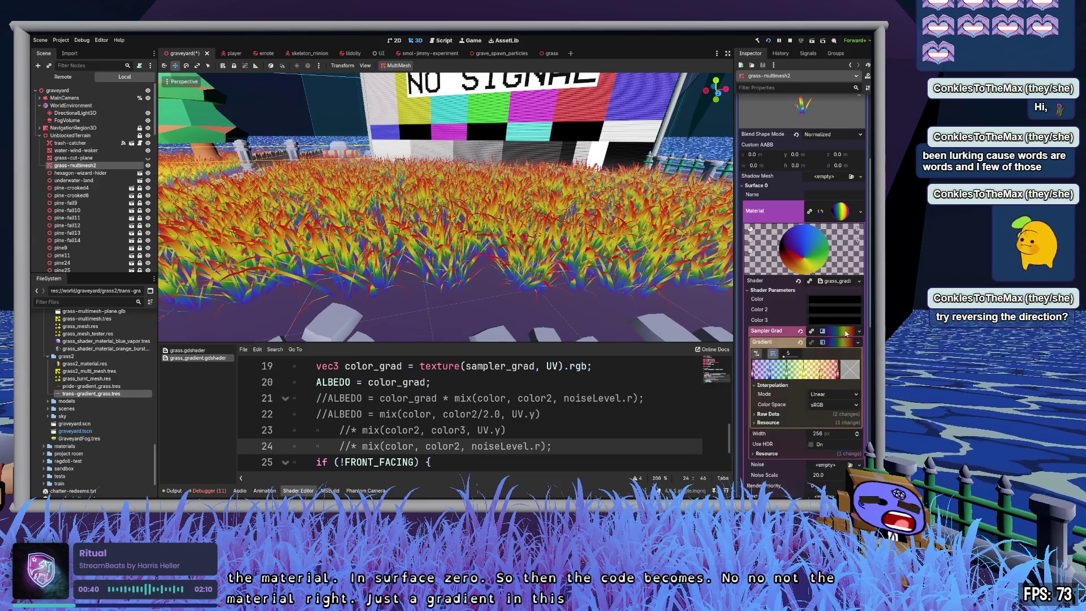
pyautogui.click(846, 334)
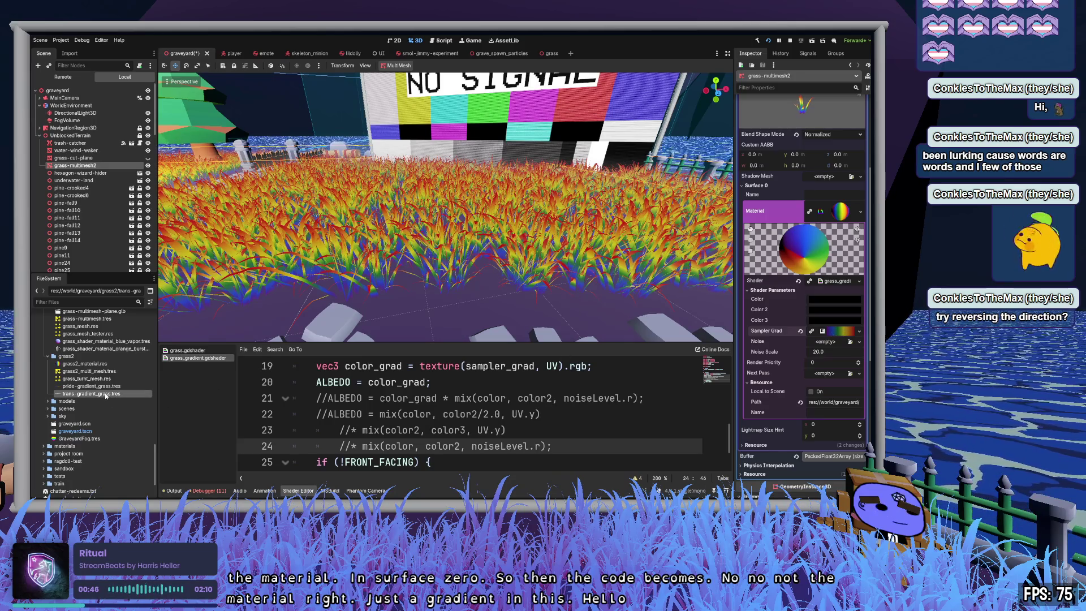
pyautogui.moveTo(103, 395)
pyautogui.mouseDown()
pyautogui.moveTo(758, 351)
pyautogui.moveTo(774, 333)
pyautogui.moveTo(843, 333)
pyautogui.mouseUp()
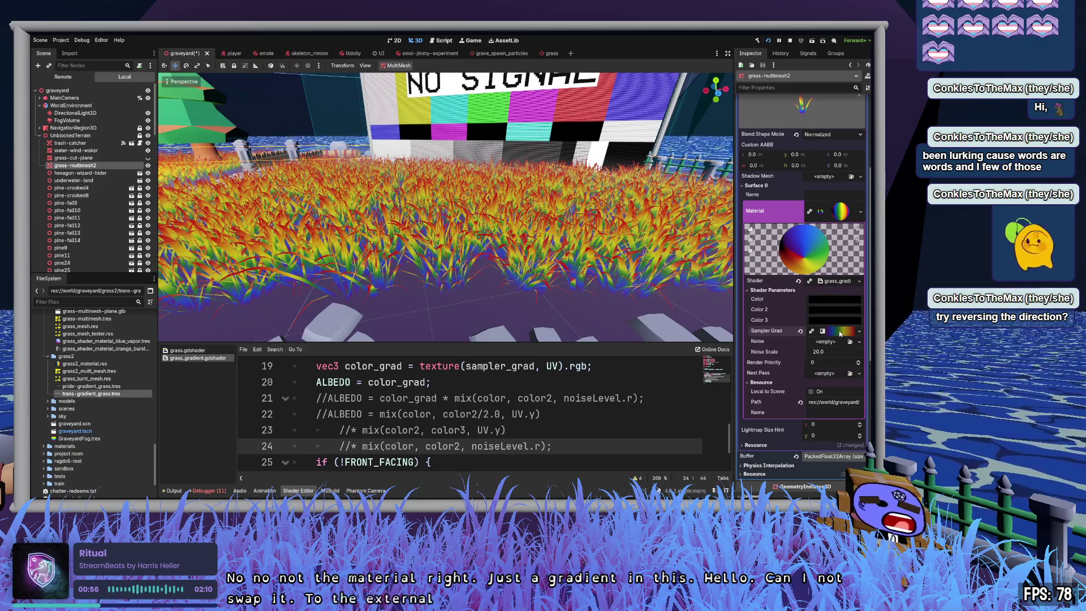
pyautogui.click(85, 378)
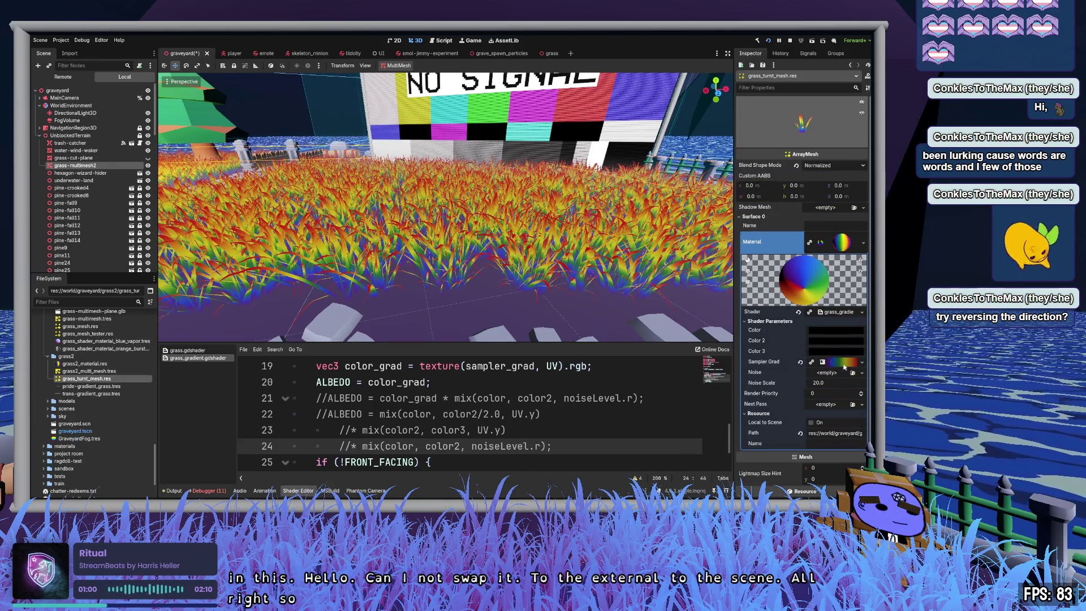
# Step: Put trans-gradient_grass.tres into Sampler Grad's Gradient and save the texture as trans_gt1d.res
pyautogui.moveTo(90, 393); pyautogui.dragTo(844, 362)
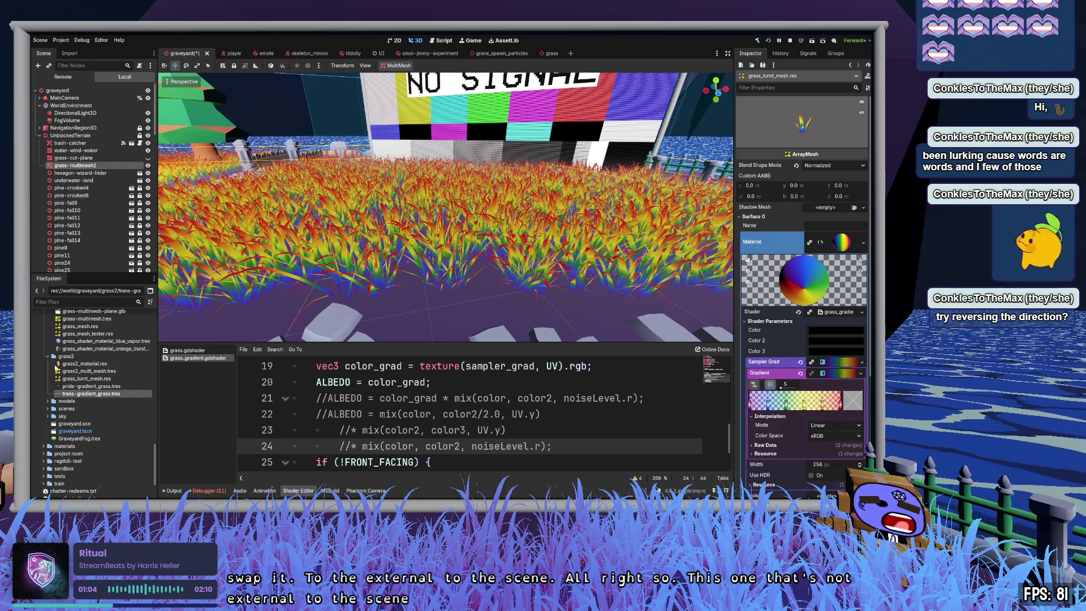
pyautogui.moveTo(82, 396); pyautogui.dragTo(838, 378)
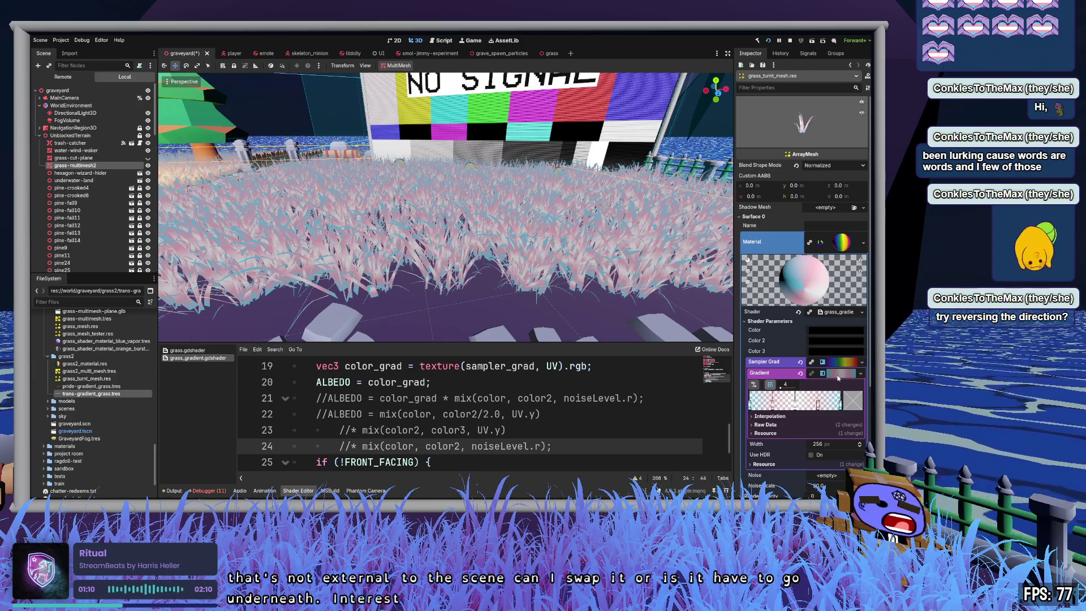
pyautogui.click(837, 376)
pyautogui.click(847, 362)
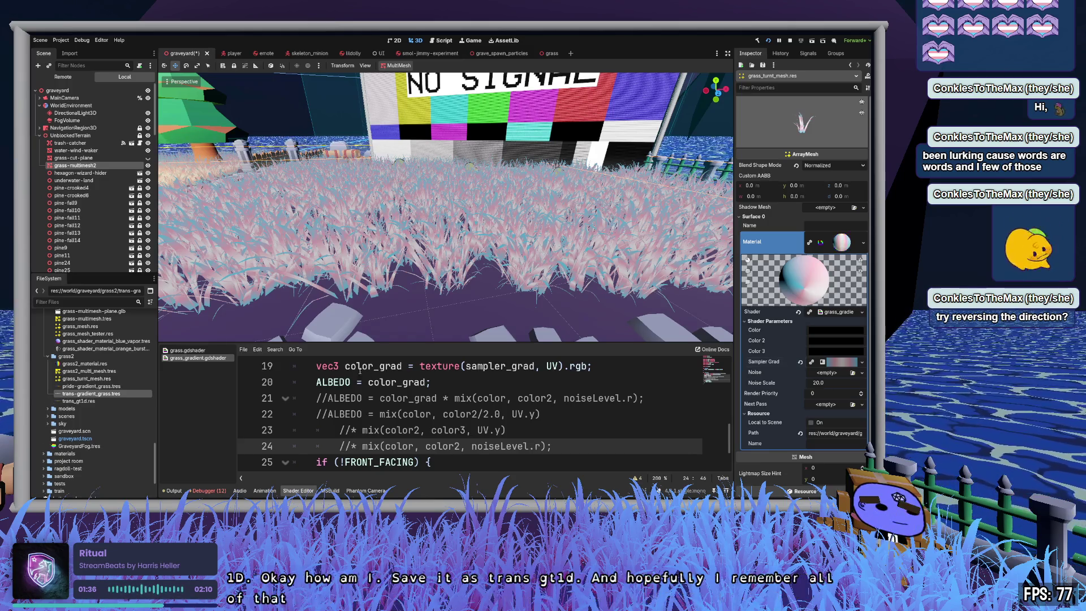
pyautogui.click(129, 403)
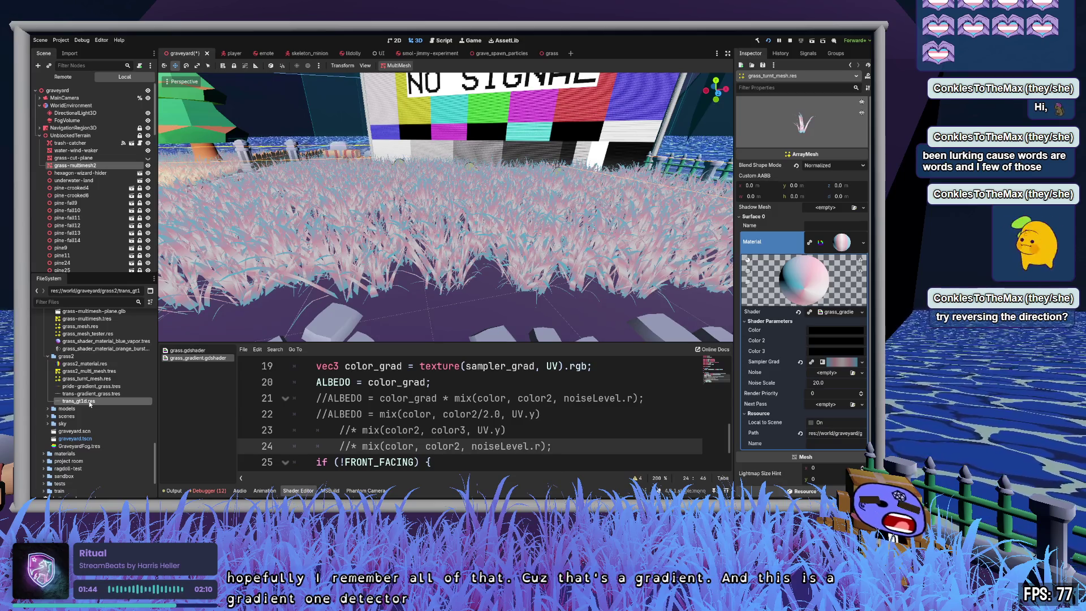
# Step: Load pride-gradient_grass.tres into the Sampler Grad gradient texture so the grass turns rainbow
pyautogui.moveTo(89, 403); pyautogui.dragTo(842, 362)
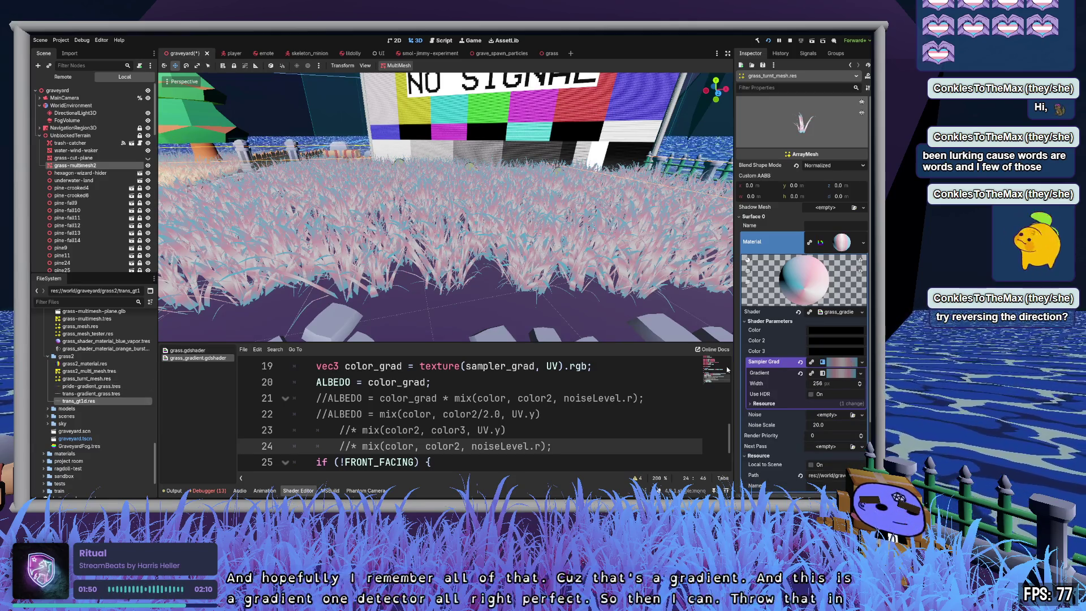
pyautogui.moveTo(92, 385); pyautogui.dragTo(843, 378)
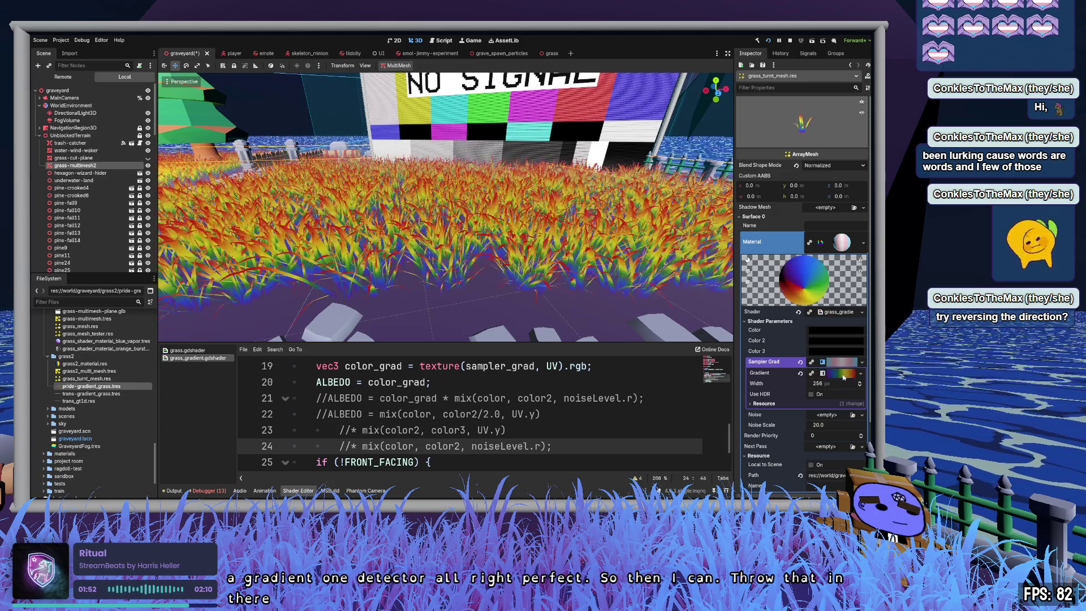
pyautogui.click(857, 363)
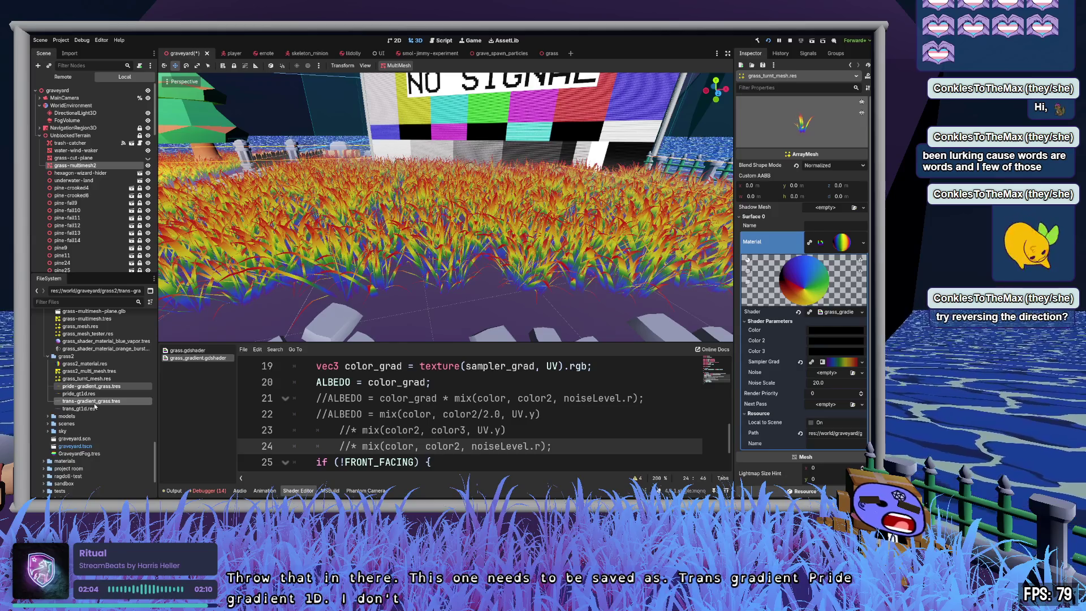
# Step: Delete the two gradient .tres files and open pride_gt1d.res in the Inspector
pyautogui.press('Delete')
pyautogui.press('Return')
pyautogui.click(79, 386)
pyautogui.doubleClick(85, 387)
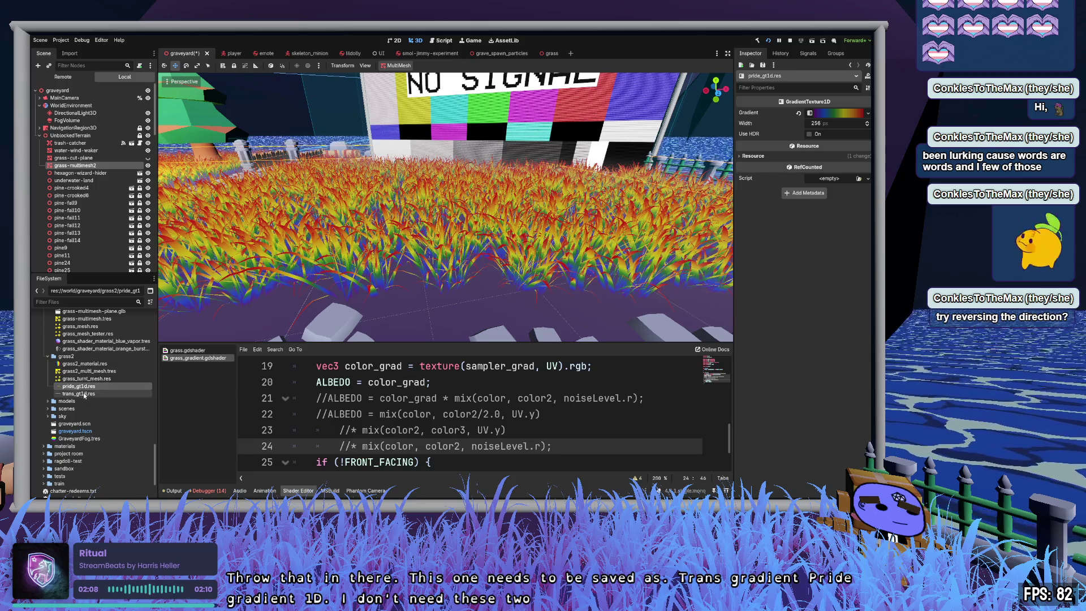
# Step: Assign trans_gt1d.res to the grass's Sampler Grad, undo it, and reselect the trans gradient texture
pyautogui.click(84, 378)
pyautogui.moveTo(79, 394); pyautogui.dragTo(832, 361)
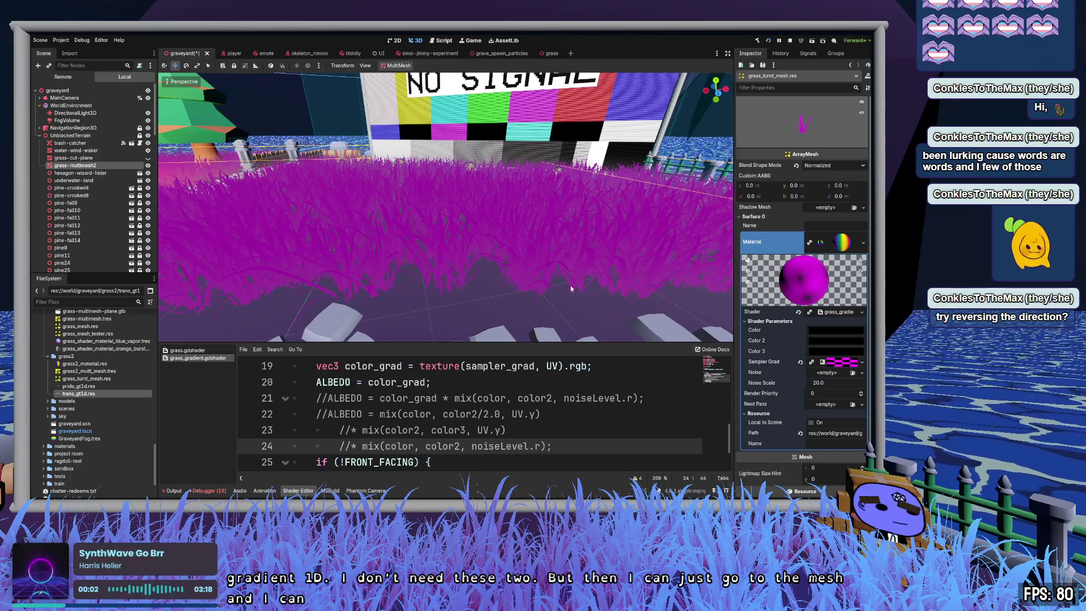
pyautogui.click(121, 385)
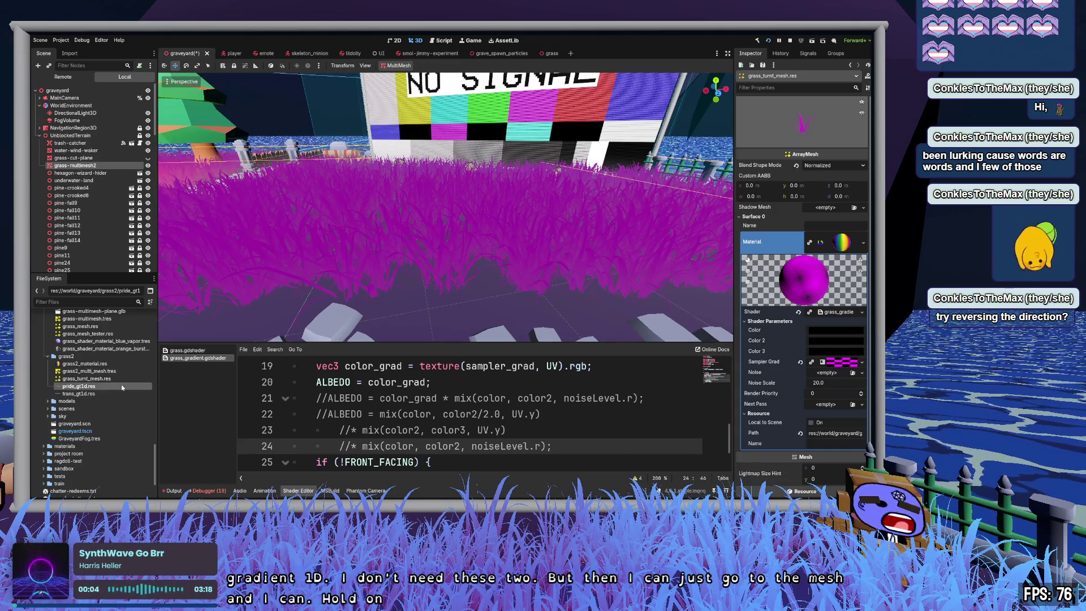
pyautogui.hotkey('ctrl', 'z')
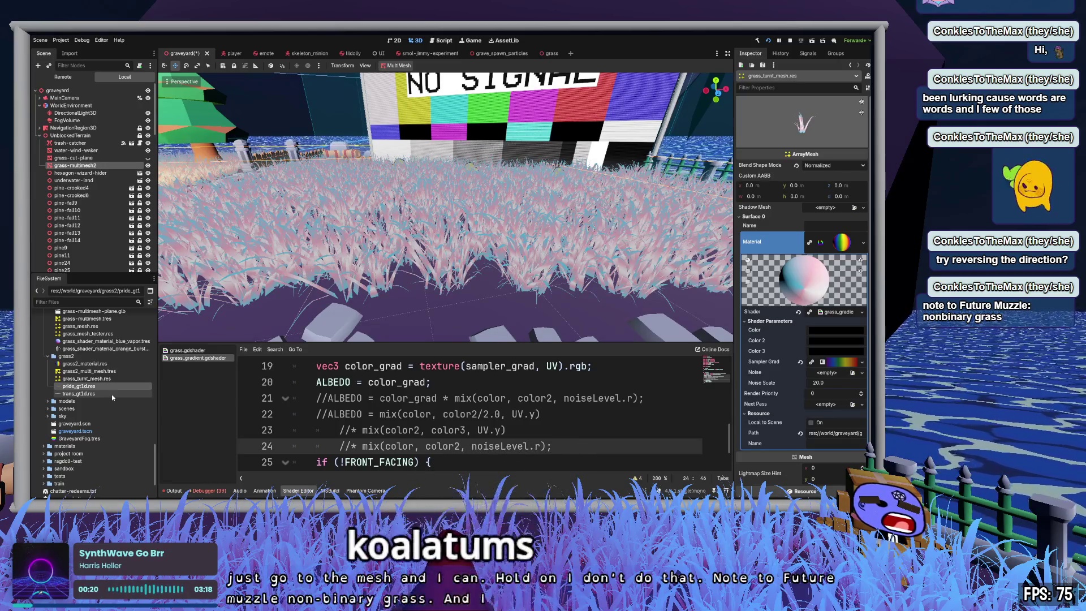
pyautogui.click(111, 394)
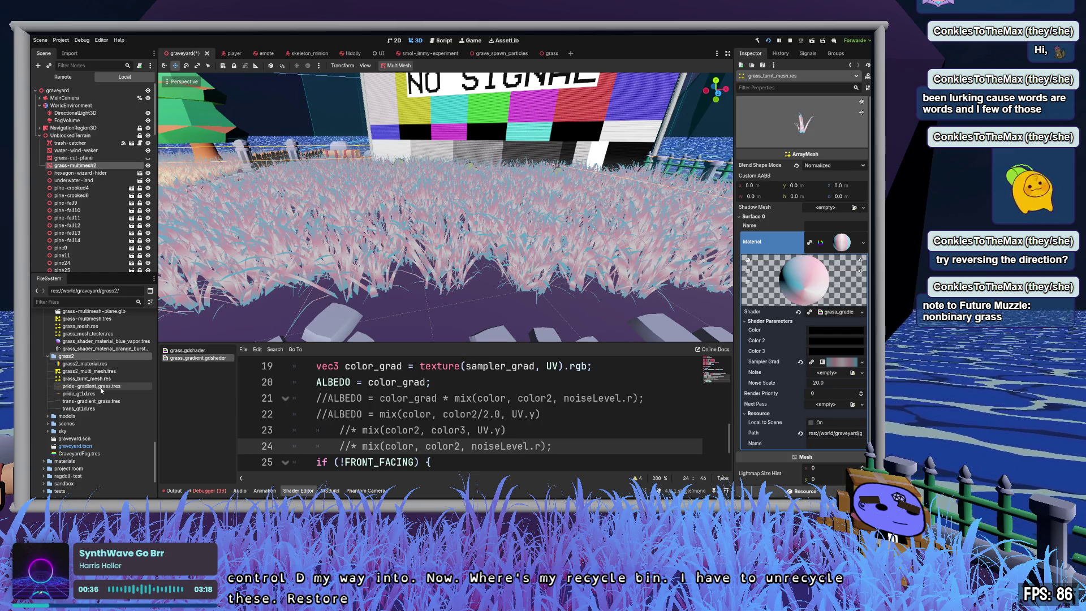
# Step: Open pride_gt1d.res and toggle its gradient editor and Use HDR on and off
pyautogui.click(102, 389)
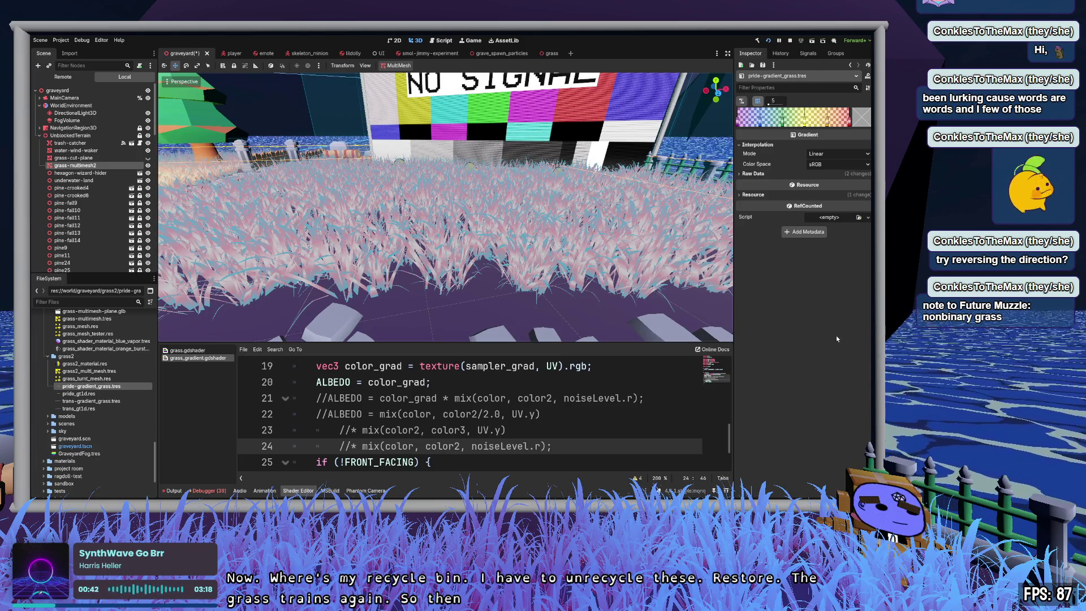
pyautogui.click(92, 393)
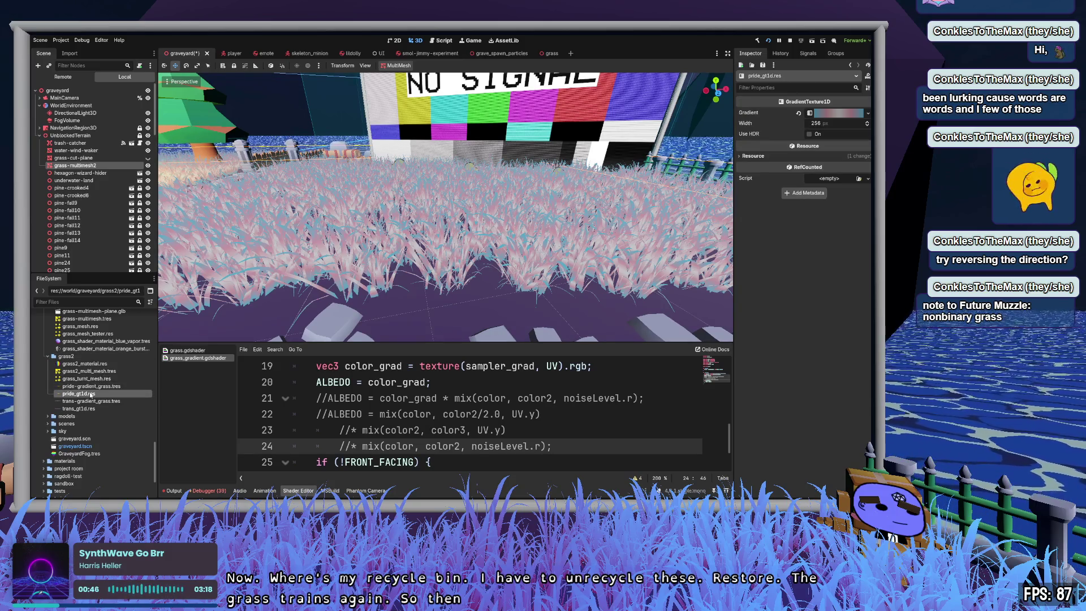
pyautogui.click(829, 113)
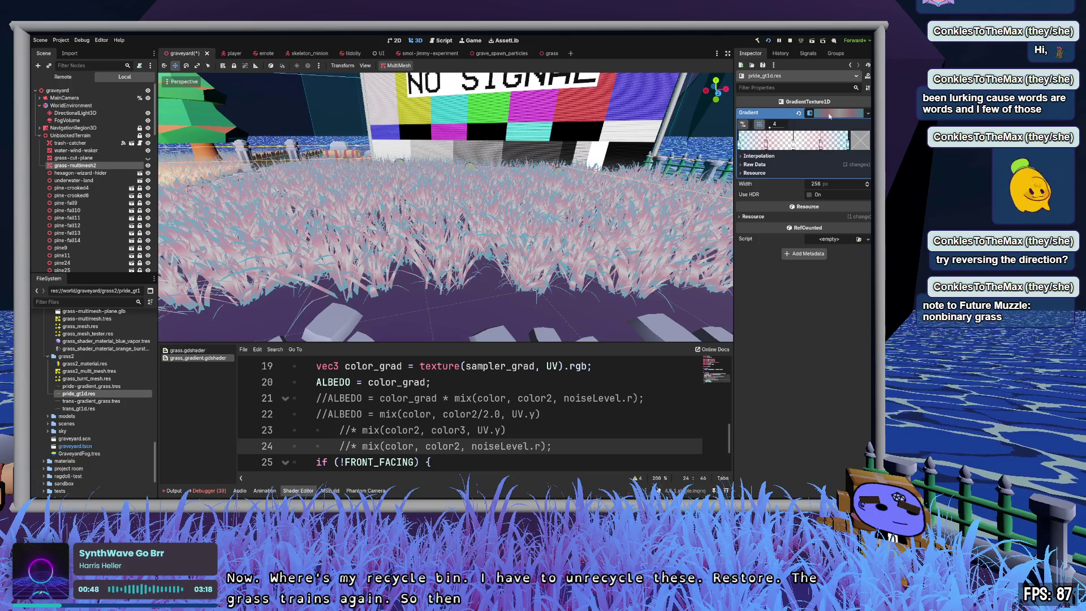
pyautogui.click(829, 113)
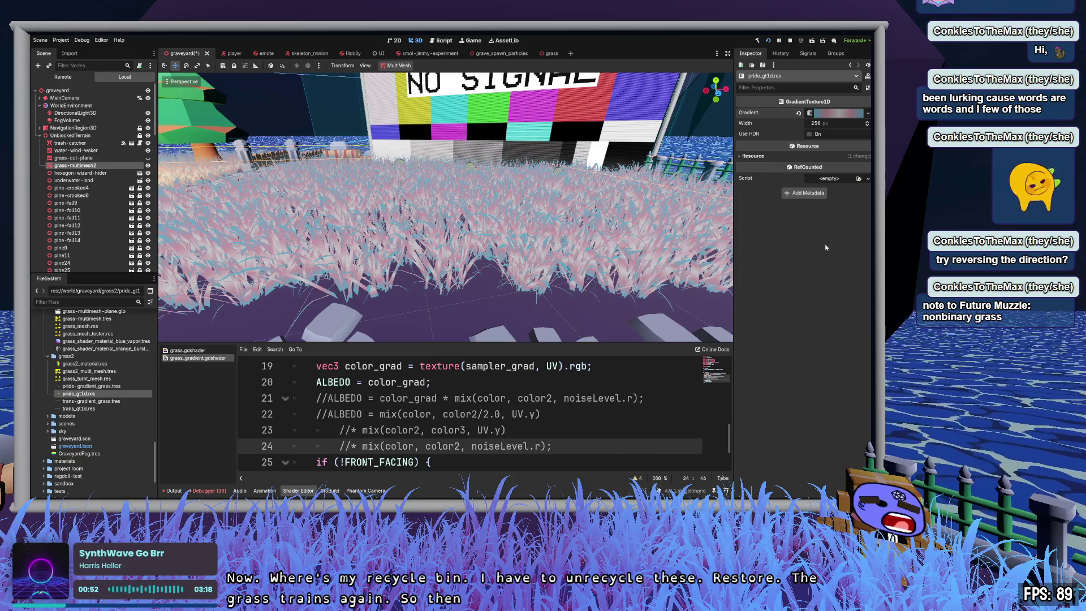
pyautogui.click(809, 134)
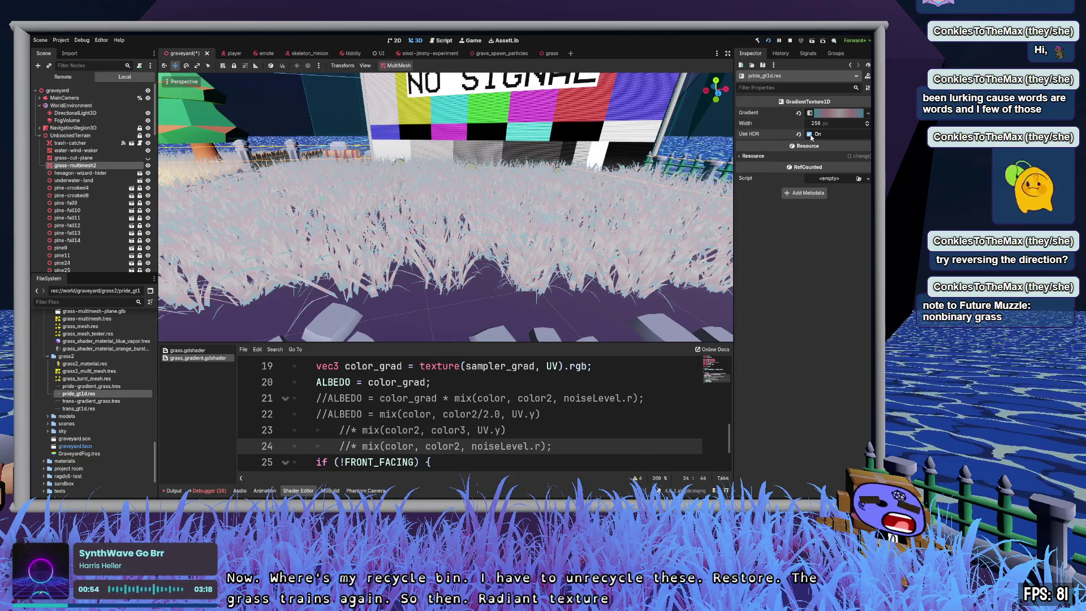
pyautogui.click(810, 135)
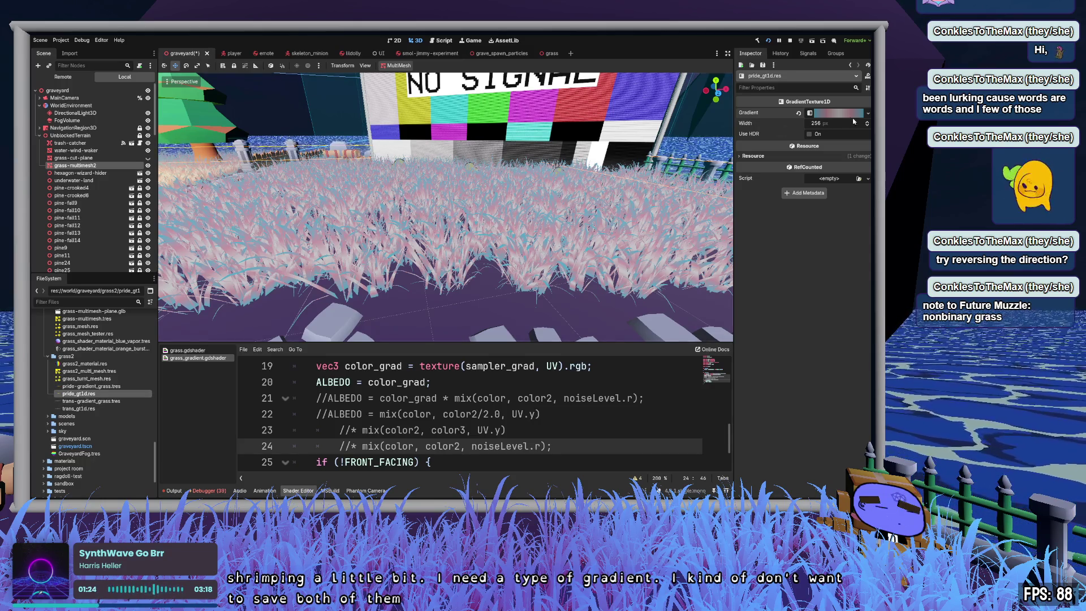
pyautogui.click(851, 115)
pyautogui.click(867, 115)
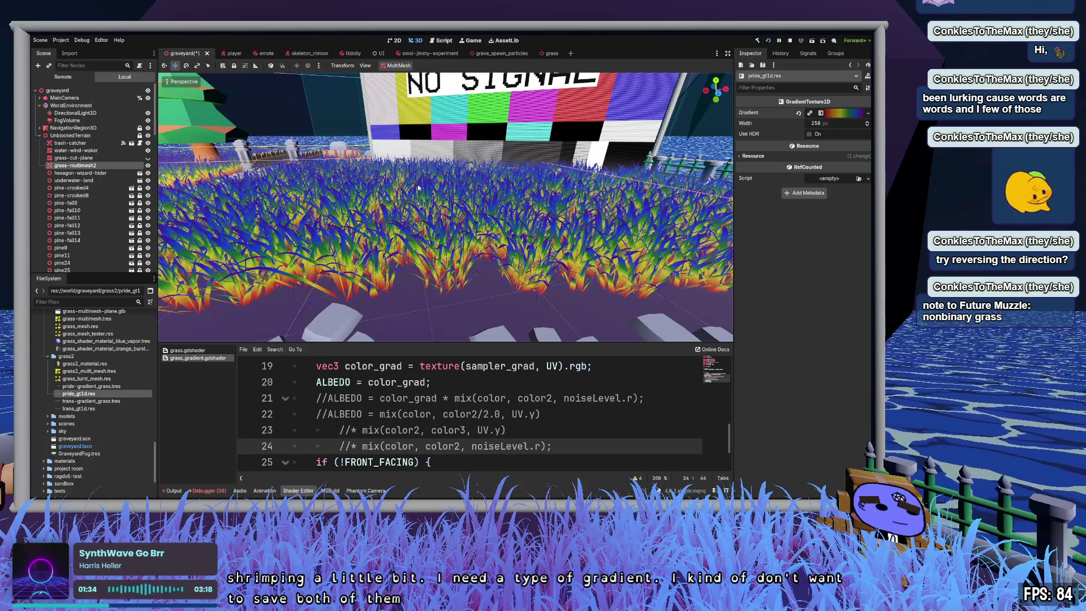
pyautogui.click(809, 134)
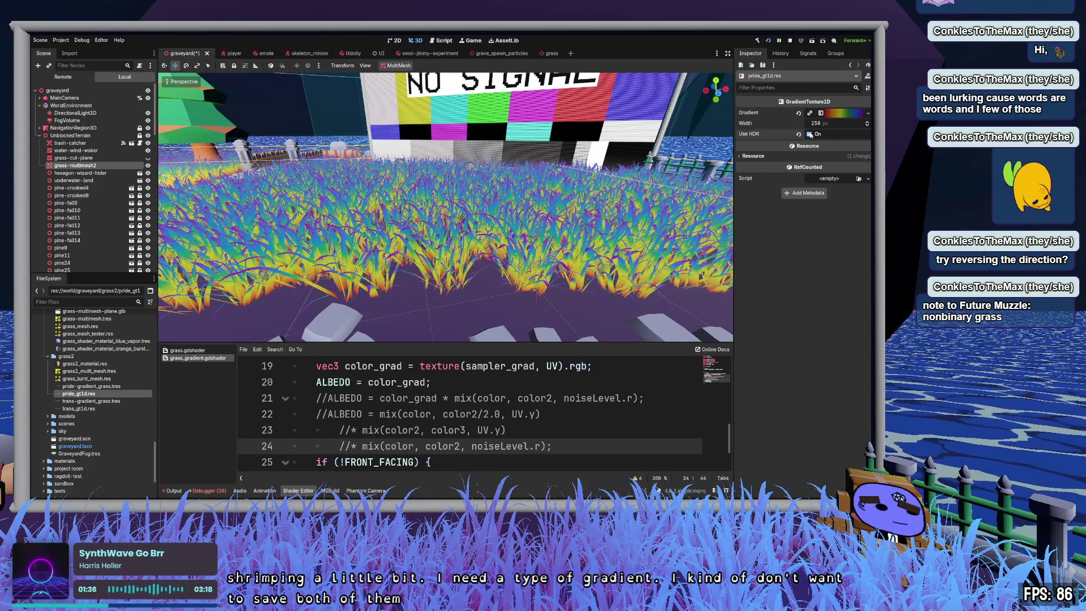
pyautogui.click(809, 134)
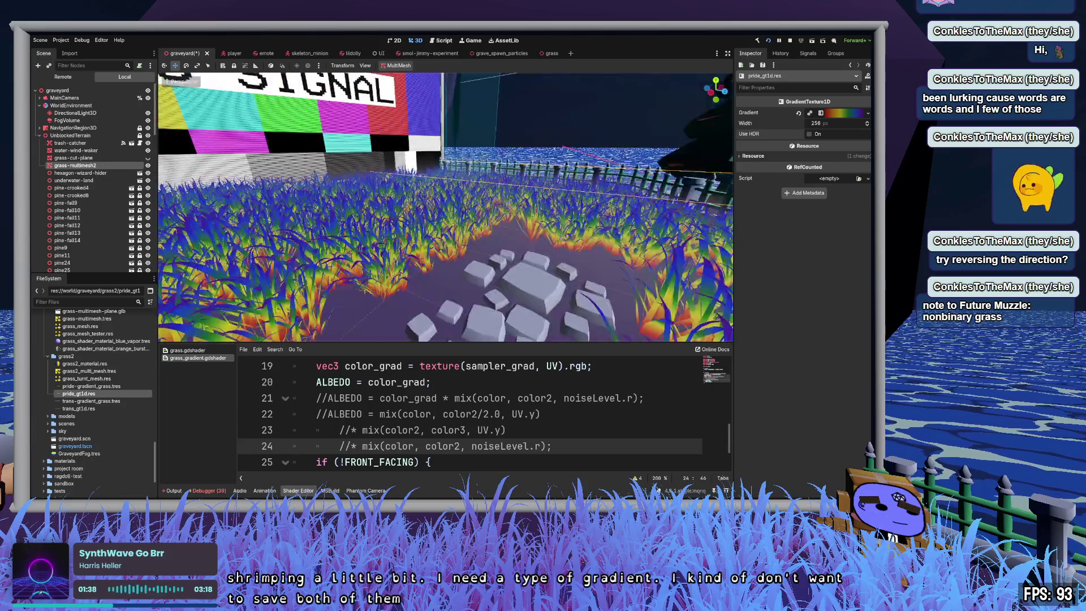
# Step: Reverse the pride gradient so red-orange sits at the blade tips, and save the scene
pyautogui.click(837, 113)
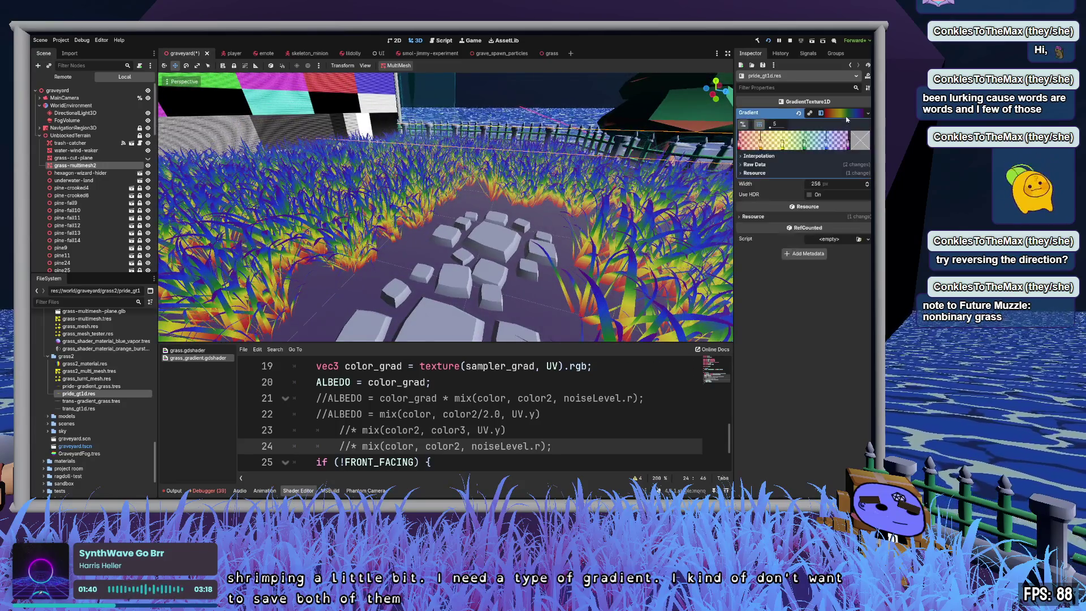
pyautogui.click(743, 125)
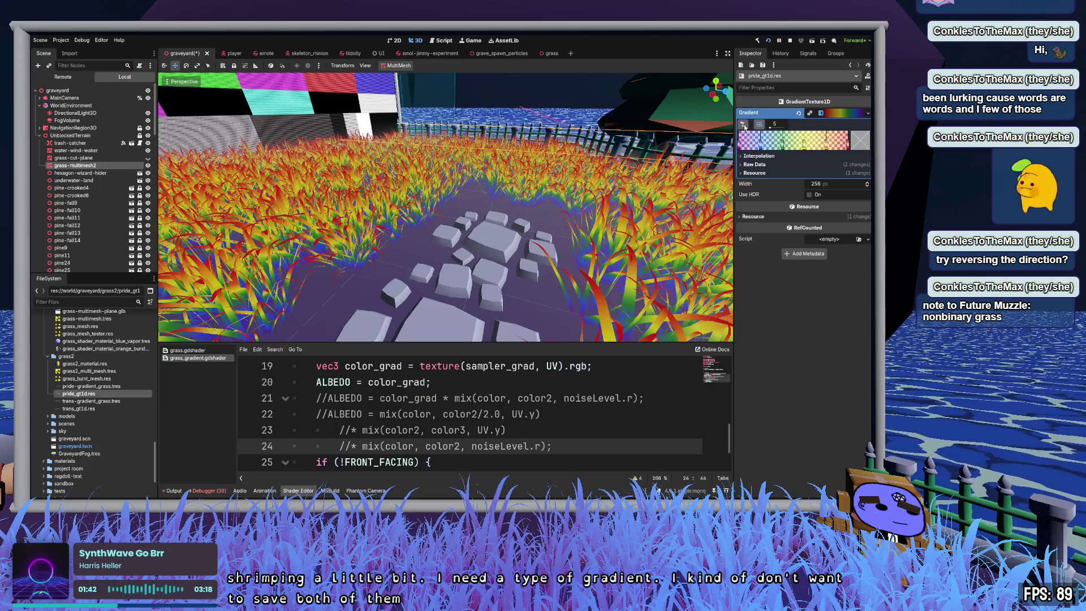
pyautogui.click(744, 126)
pyautogui.click(744, 127)
pyautogui.click(745, 126)
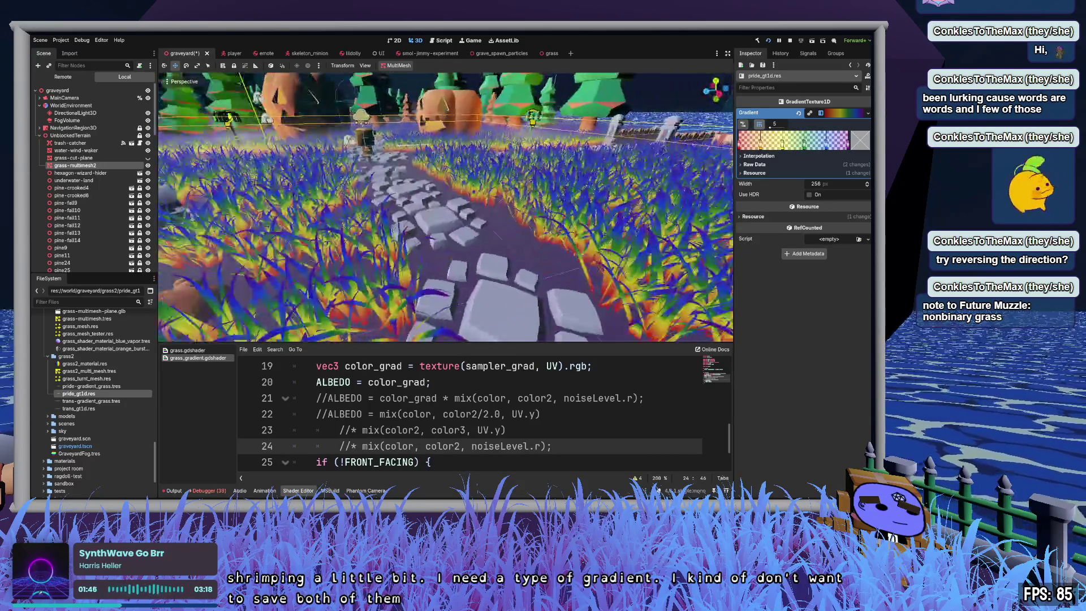
pyautogui.click(745, 127)
pyautogui.hotkey('ctrl', 's')
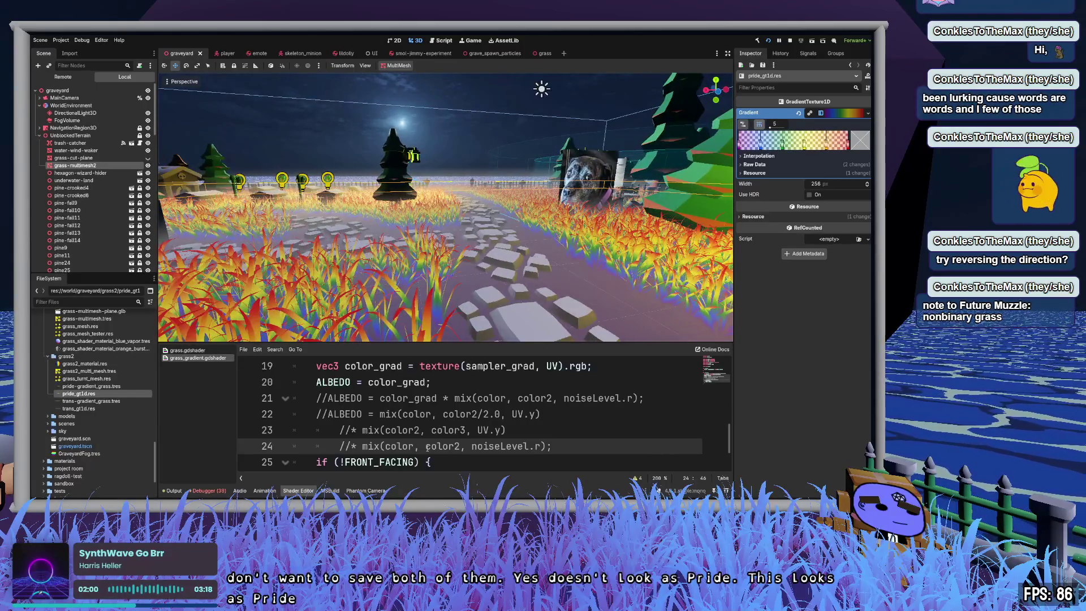
# Step: Delete the three unused color uniforms from grass_gradient.gdshader
pyautogui.scroll(6, 427, 448)
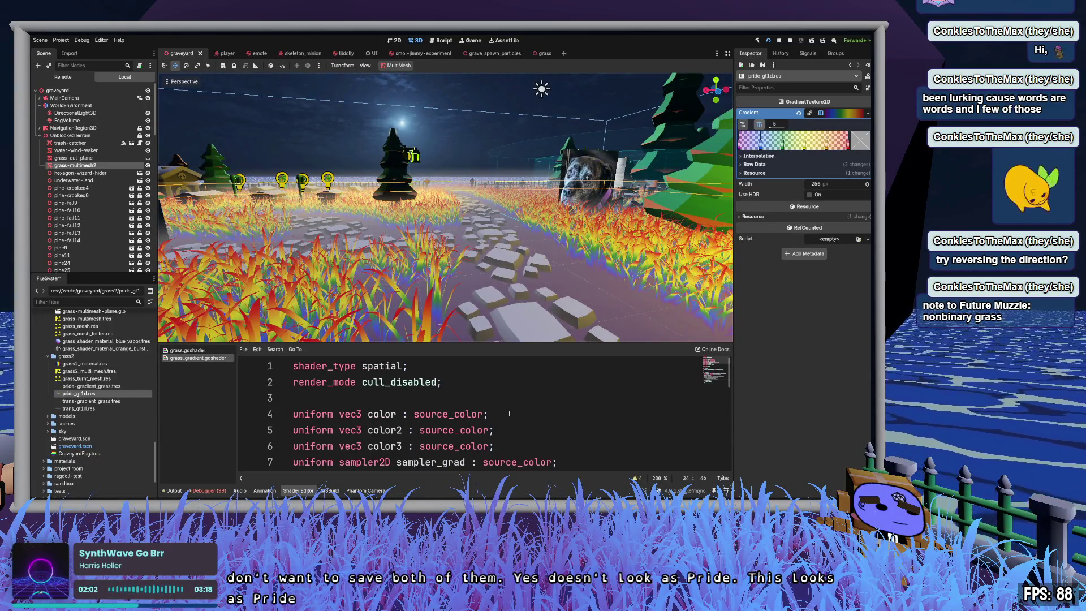
pyautogui.click(508, 414)
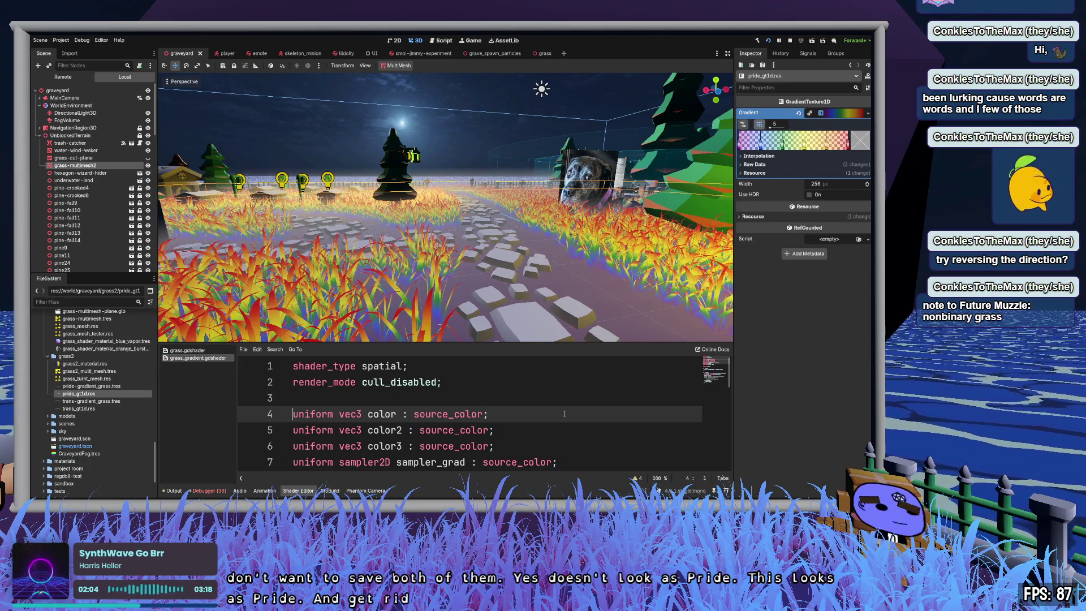
pyautogui.press('Home')
pyautogui.hotkey('shift', 'Down')
pyautogui.hotkey('shift', 'Down')
pyautogui.hotkey('shift', 'Down')
pyautogui.press('BackSpace')
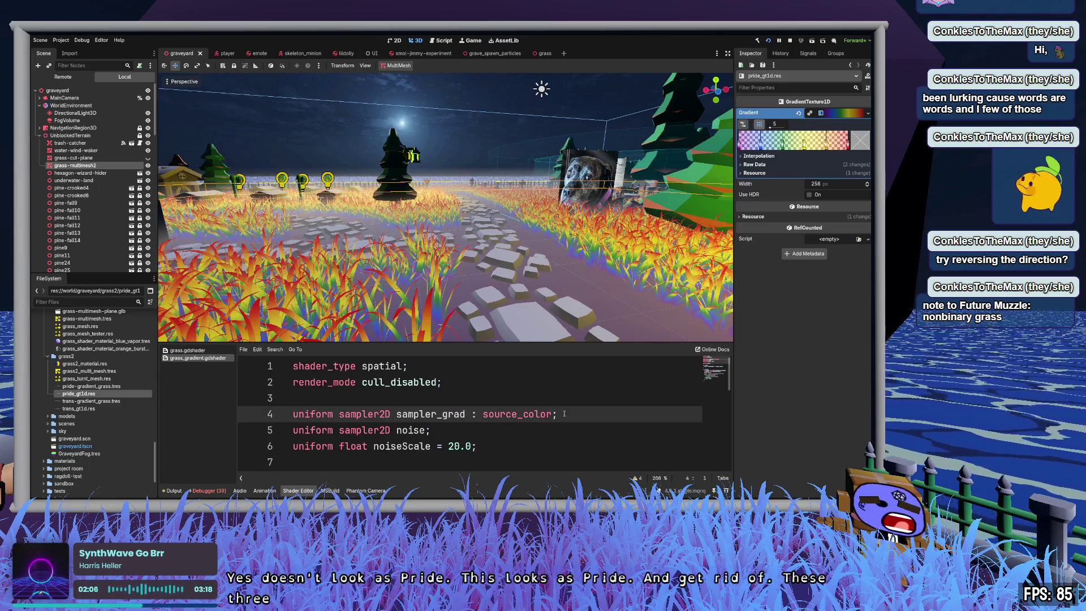
pyautogui.scroll(-1, 540, 418)
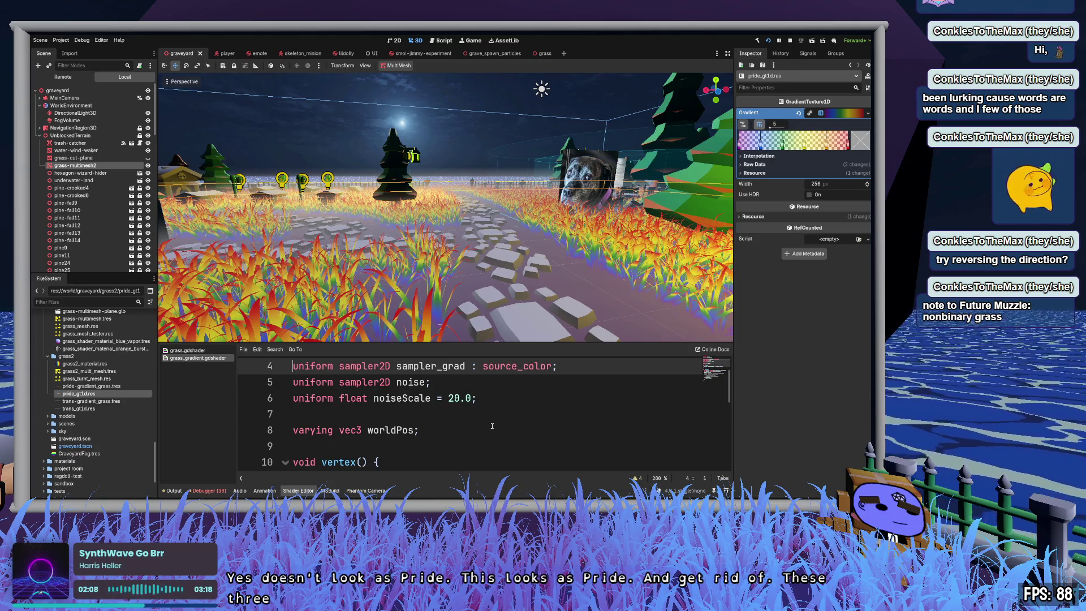
pyautogui.scroll(-5, 492, 426)
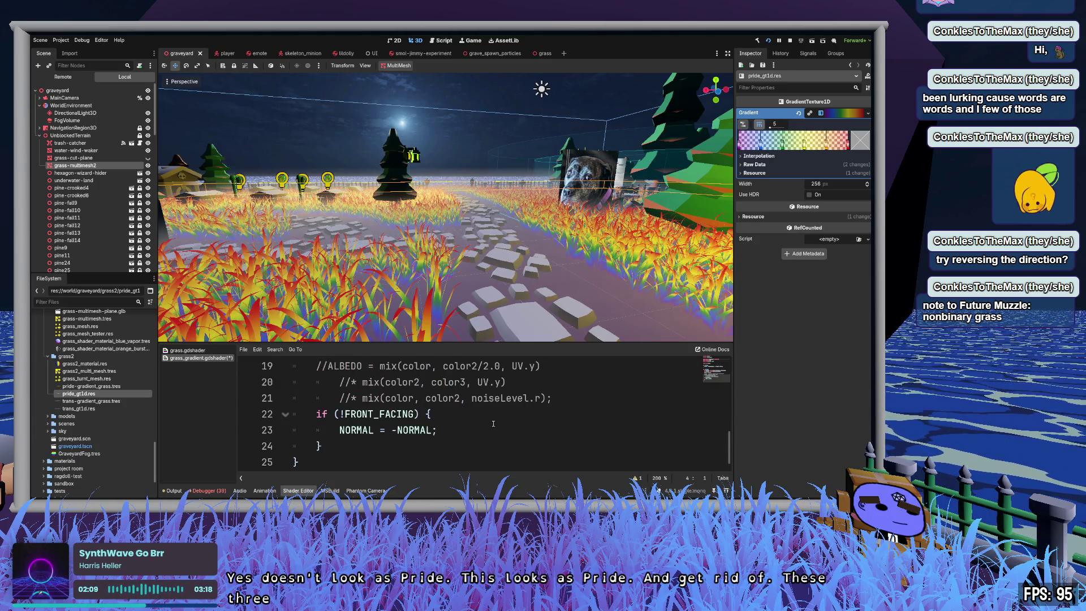
pyautogui.scroll(1, 523, 422)
pyautogui.click(564, 430)
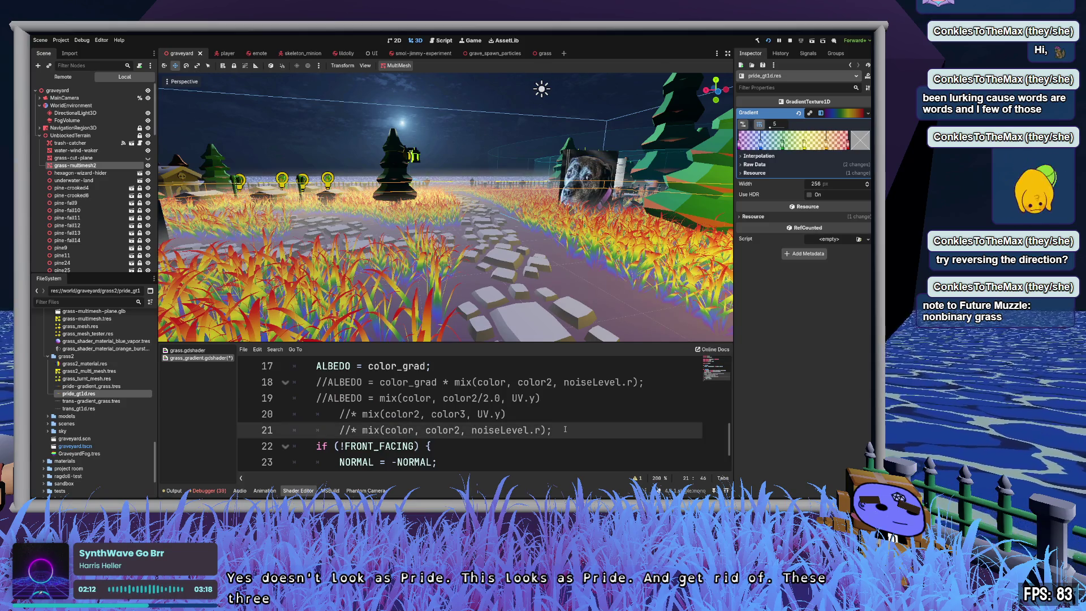
pyautogui.scroll(-1, 565, 429)
# Step: Select UnblockedTerrain in the Scene dock and save the graveyard scene
pyautogui.click(513, 275)
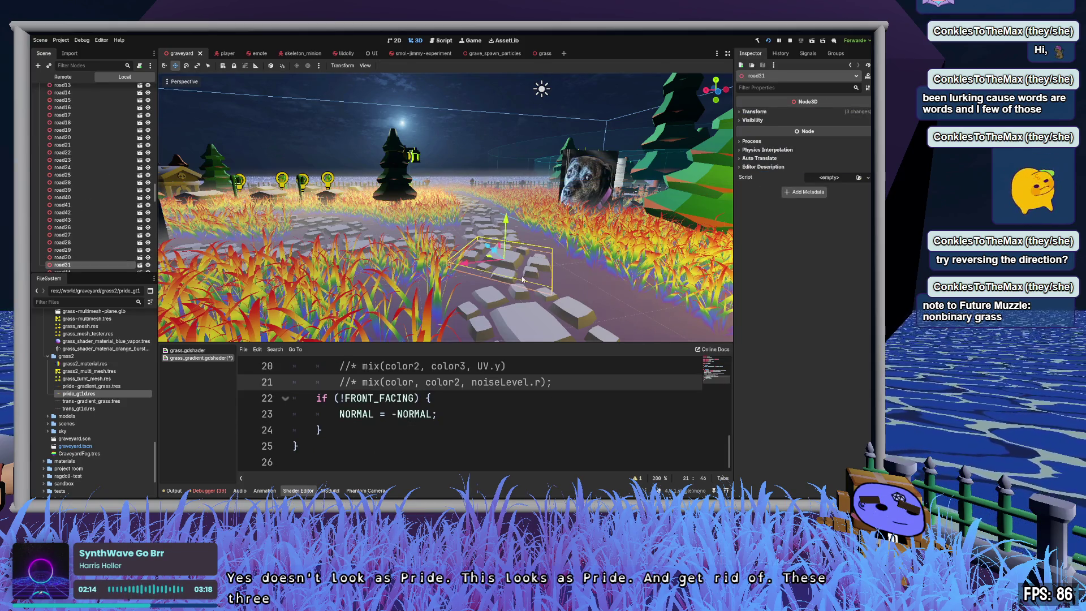
pyautogui.click(74, 266)
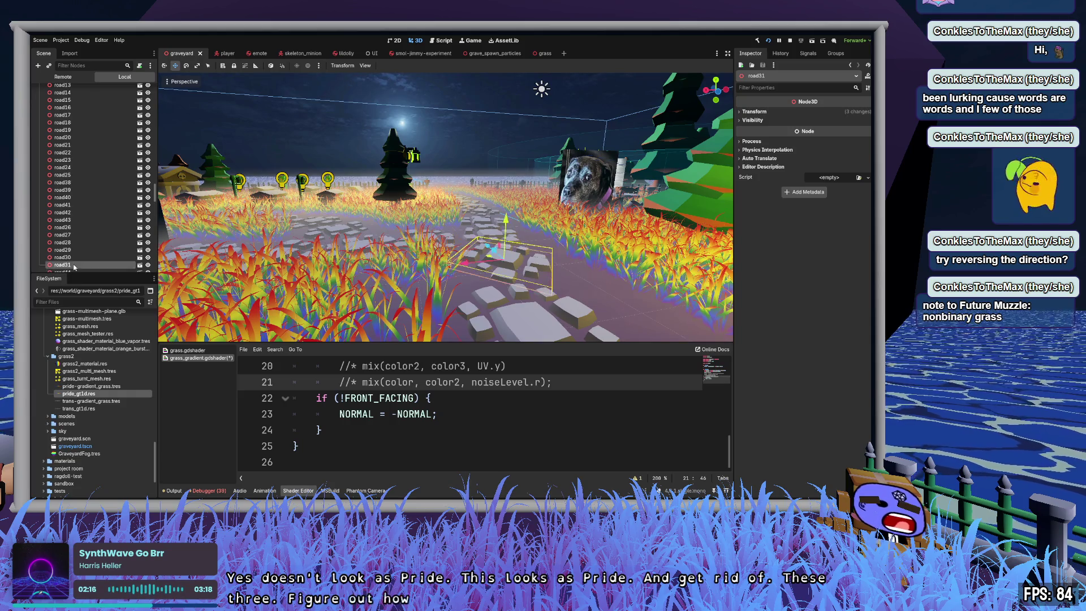
pyautogui.press('Left')
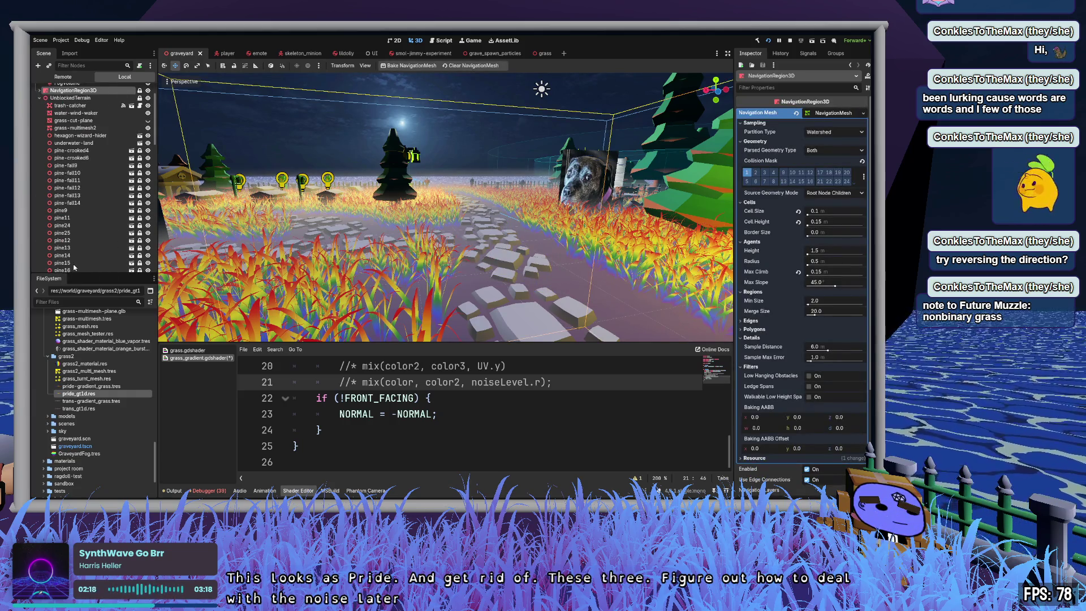
pyautogui.press('Down')
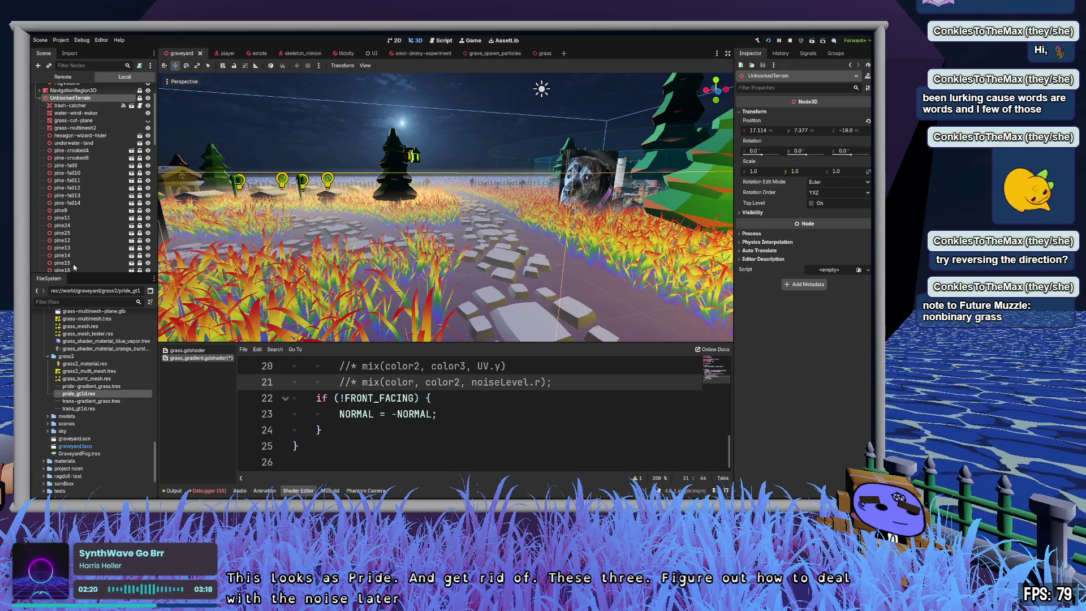
pyautogui.moveTo(453, 226); pyautogui.dragTo(556, 236)
pyautogui.hotkey('ctrl', 's')
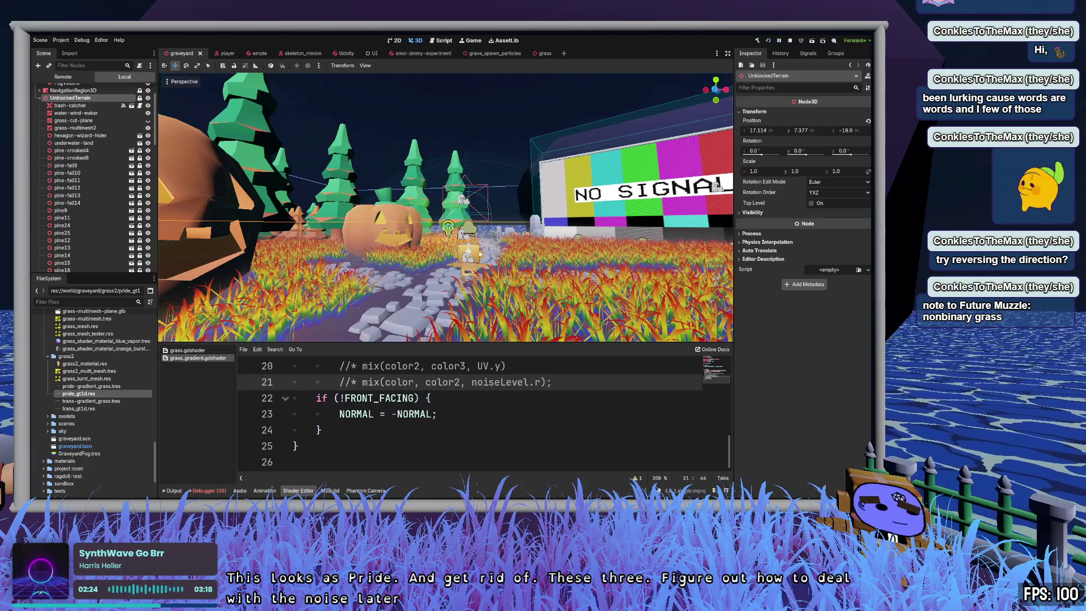
# Step: Fly the camera toward the NO SIGNAL screen over the rainbow grass
pyautogui.moveTo(651, 266); pyautogui.dragTo(713, 267)
pyautogui.press('w')
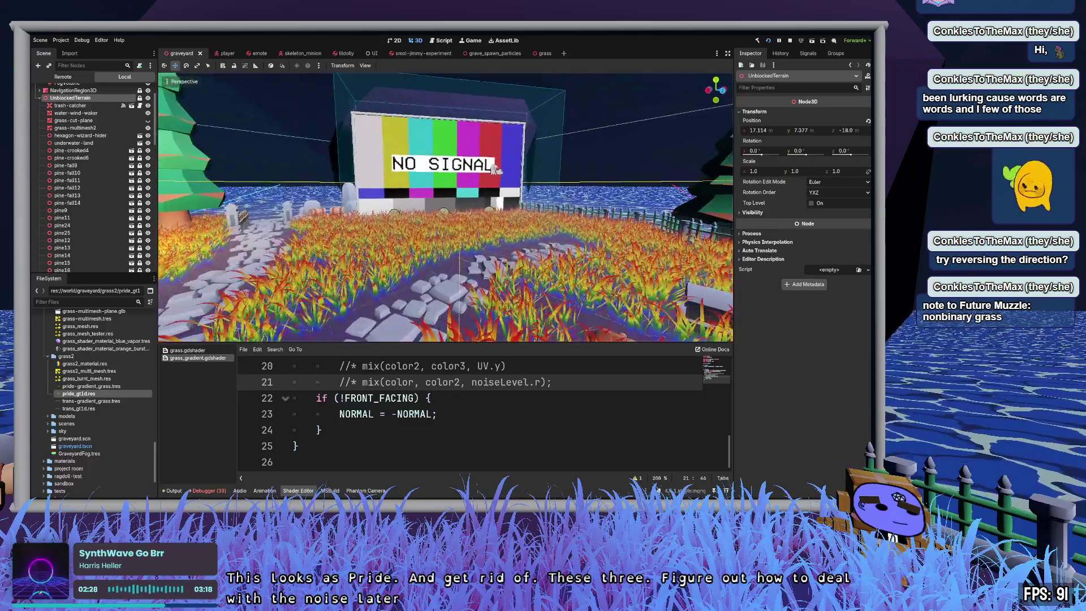
pyautogui.press('w')
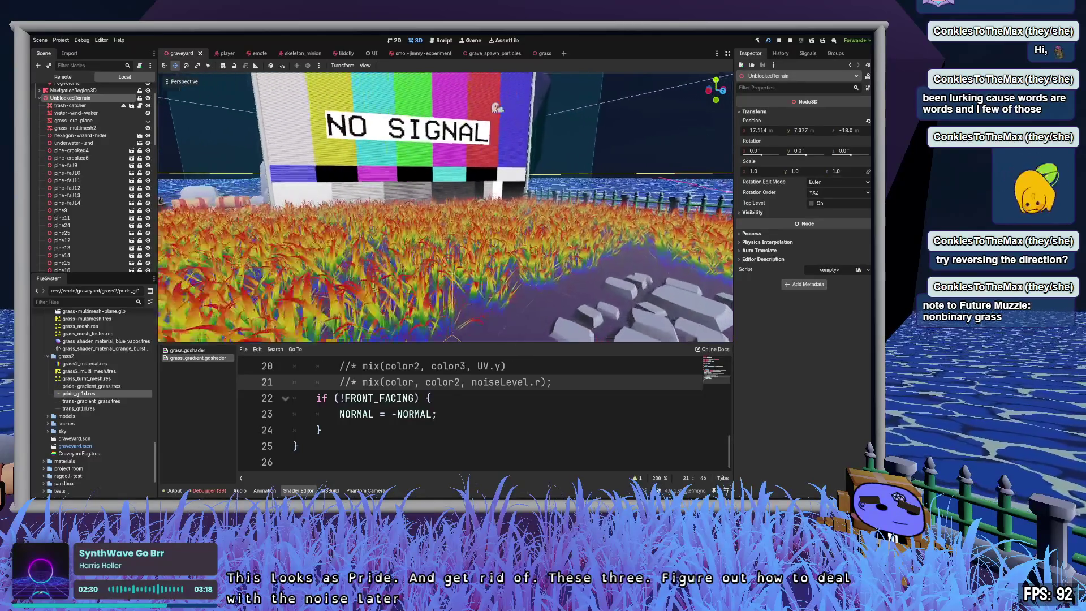
pyautogui.click(455, 397)
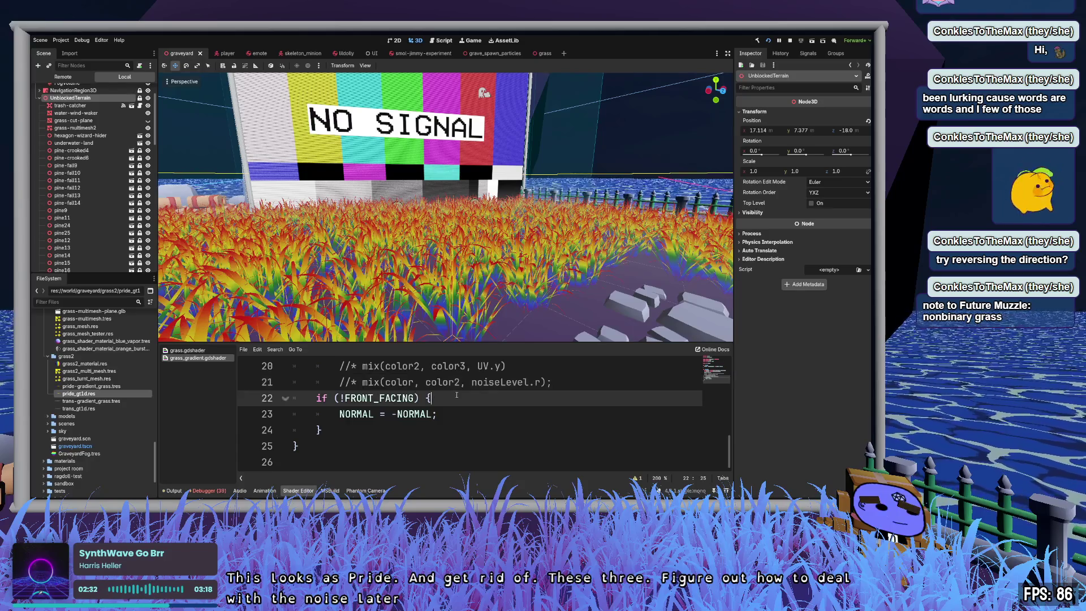
# Step: Change shader line 17 to ALBEDO = color_grad * noiseLevel; and return to the grass test scene
pyautogui.scroll(3, 457, 396)
pyautogui.scroll(1, 458, 395)
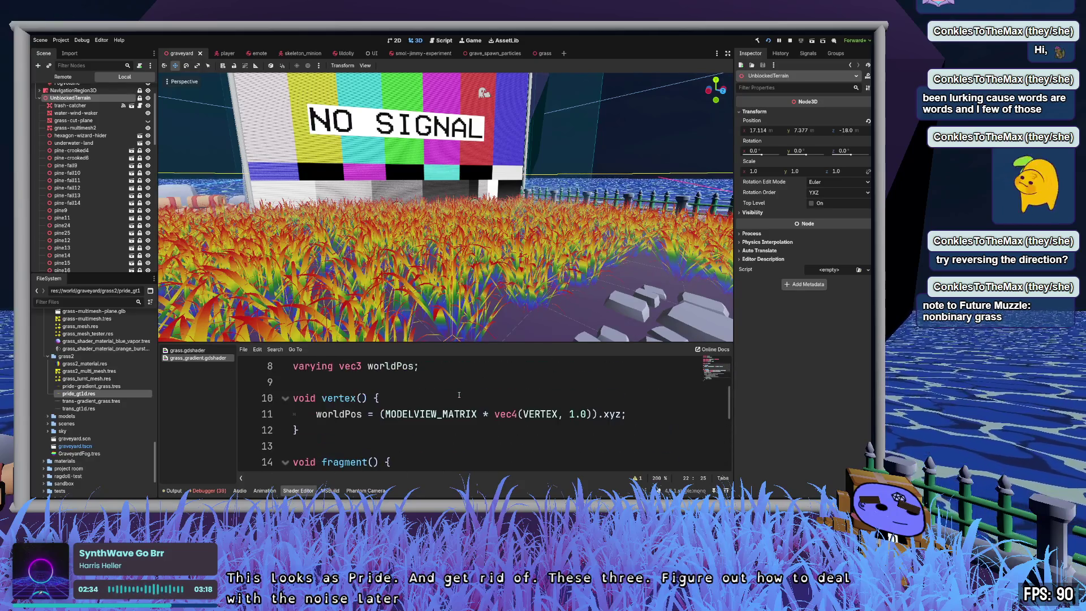
pyautogui.scroll(1, 459, 395)
pyautogui.scroll(-1, 459, 393)
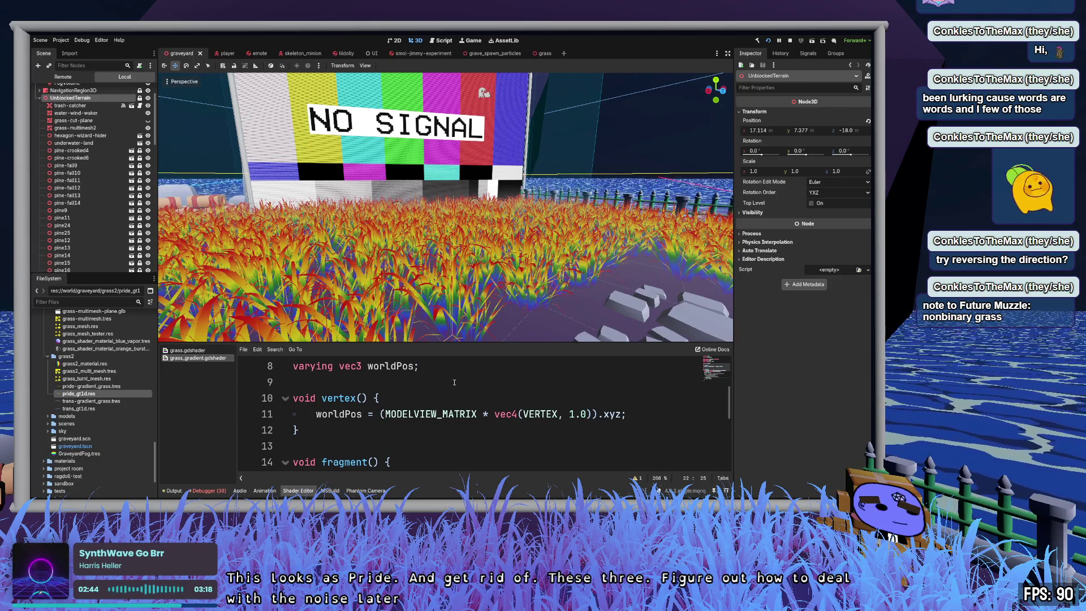
pyautogui.scroll(-1, 454, 382)
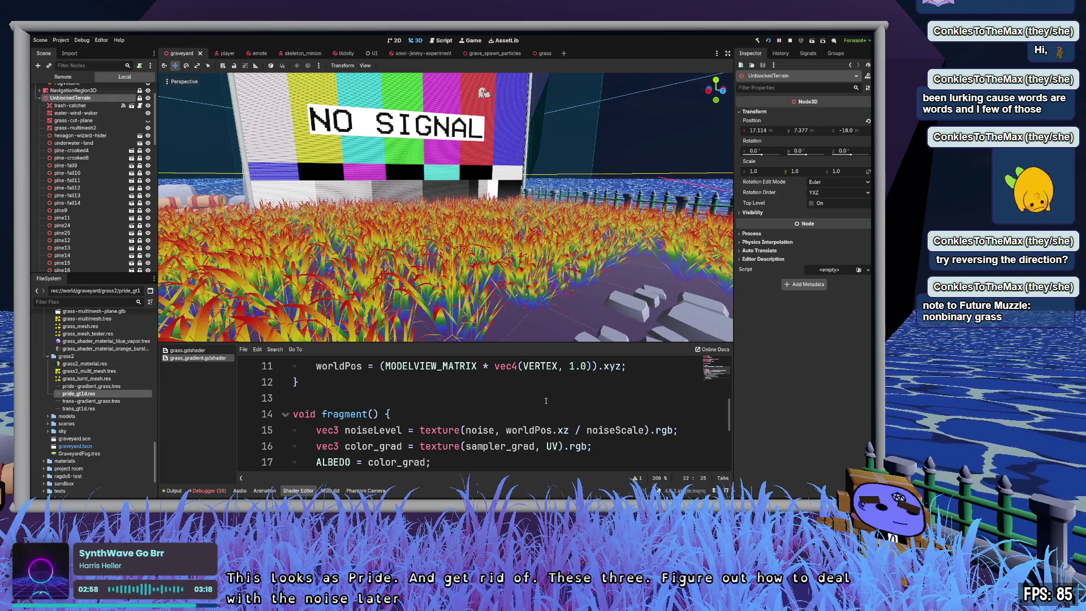
pyautogui.doubleClick(374, 429)
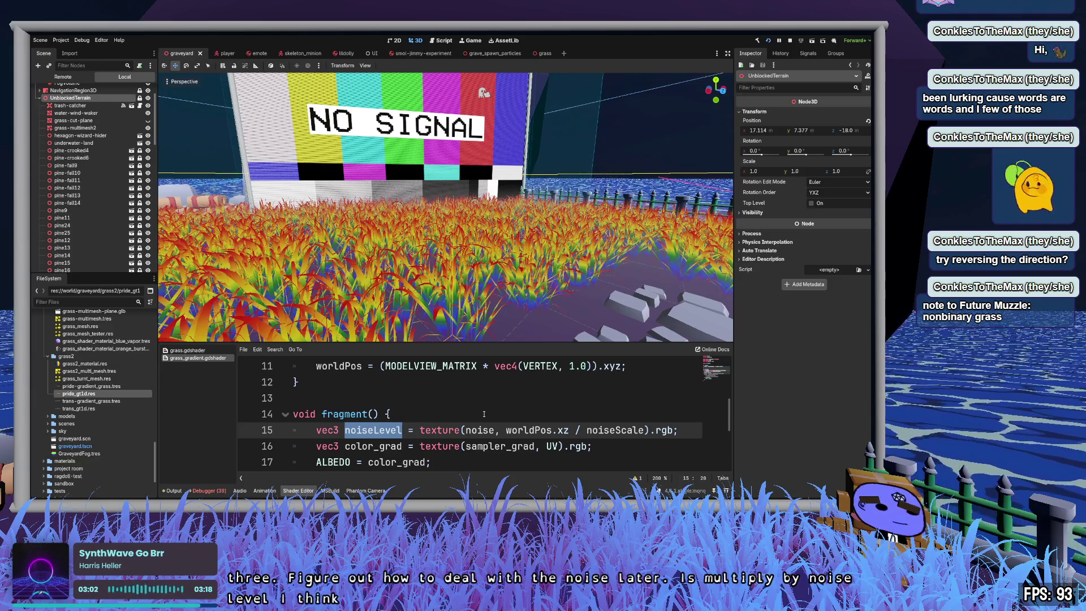
pyautogui.scroll(-1, 484, 414)
pyautogui.click(443, 414)
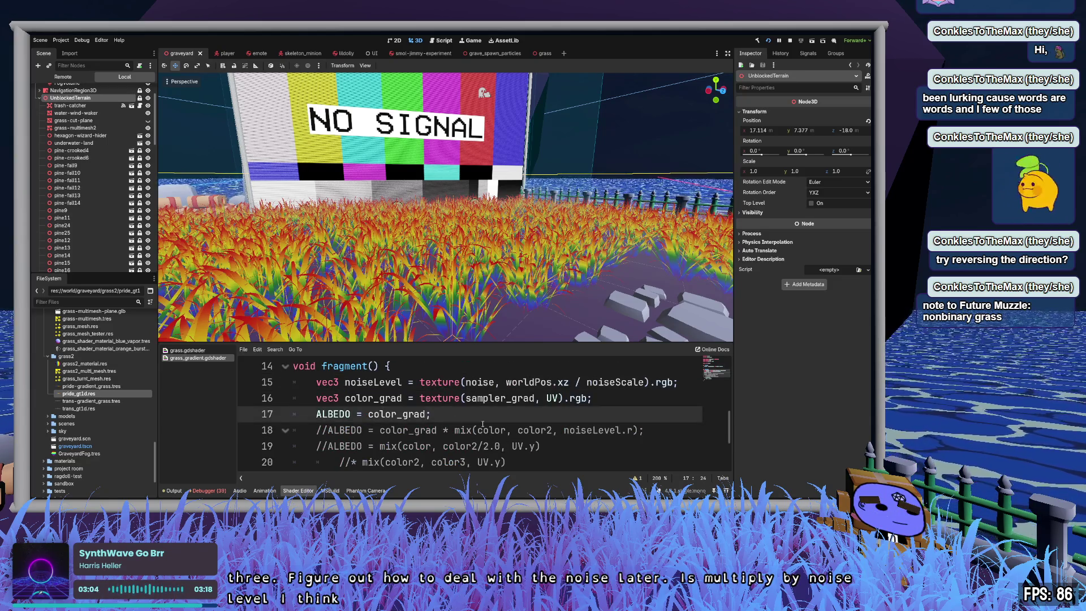
pyautogui.write('* noiseLevel')
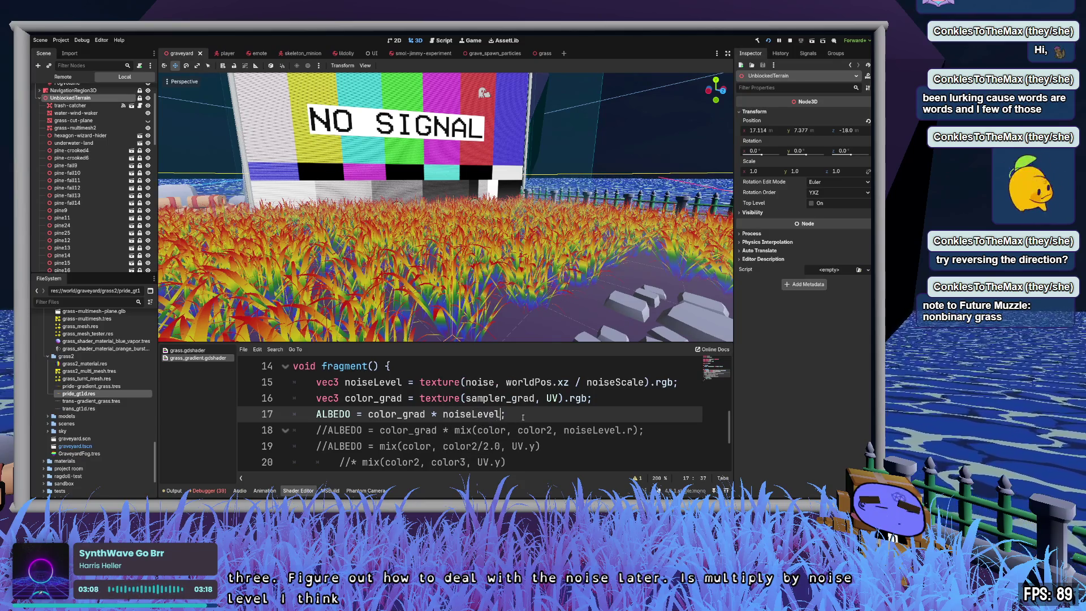
pyautogui.press('End')
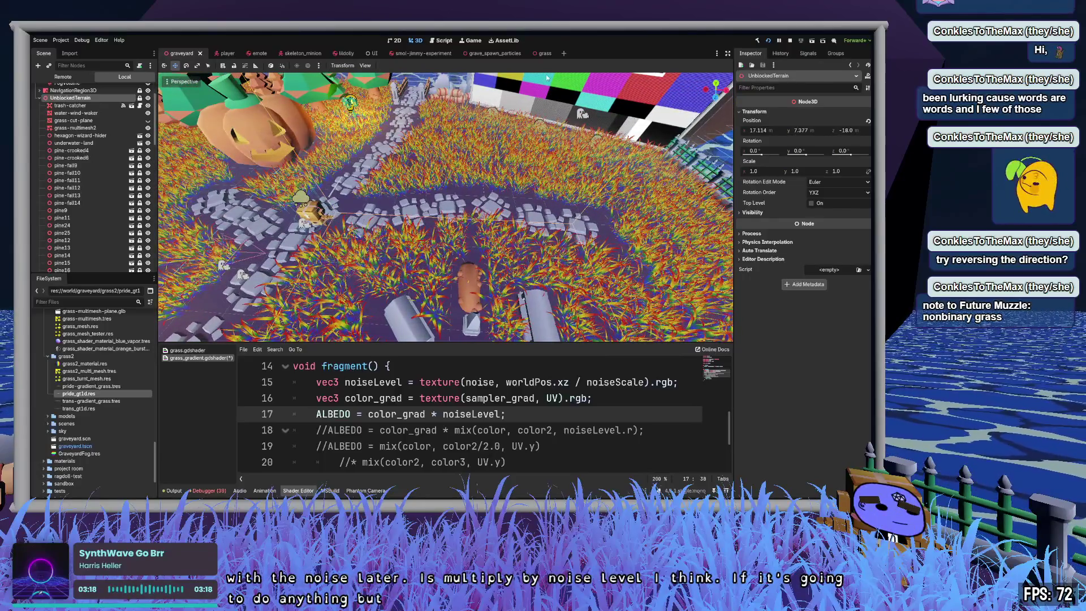
pyautogui.click(545, 53)
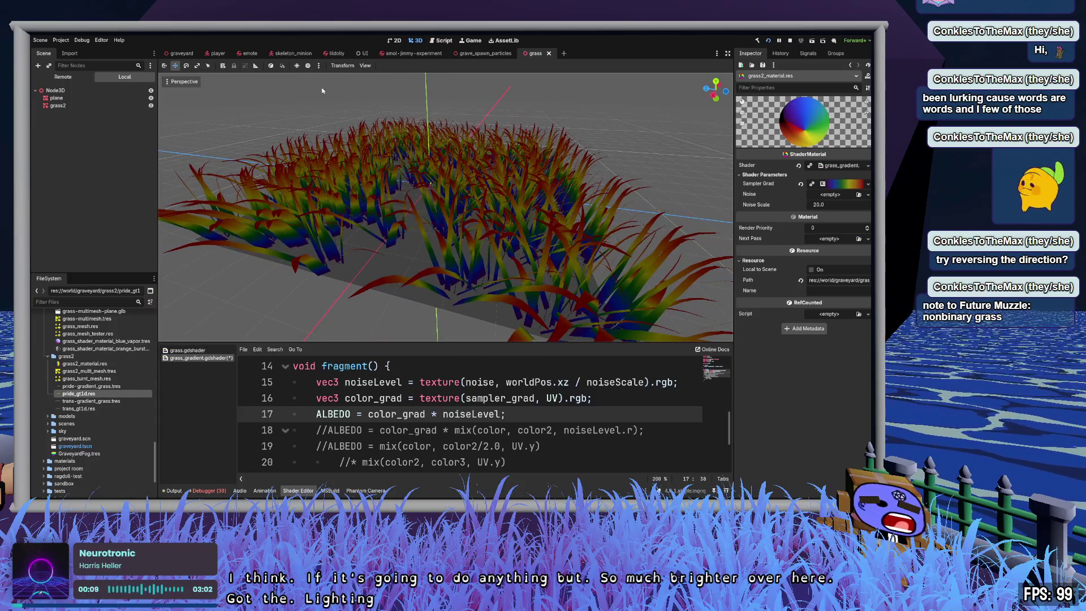
# Step: Turn on preview sunlight and inspect the grass2 multimesh's mesh resource
pyautogui.click(297, 65)
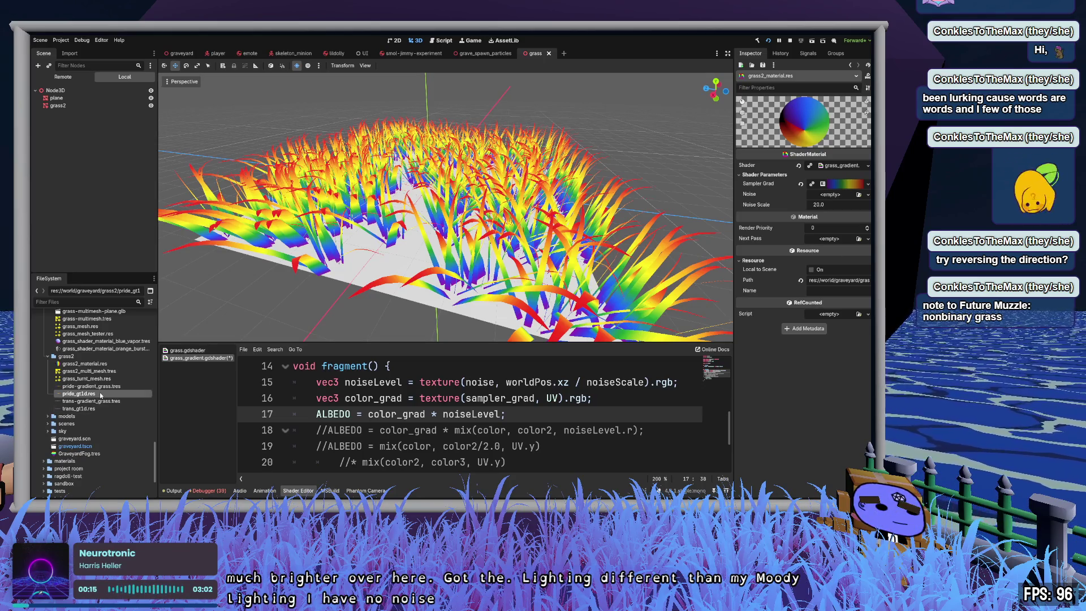
pyautogui.click(70, 106)
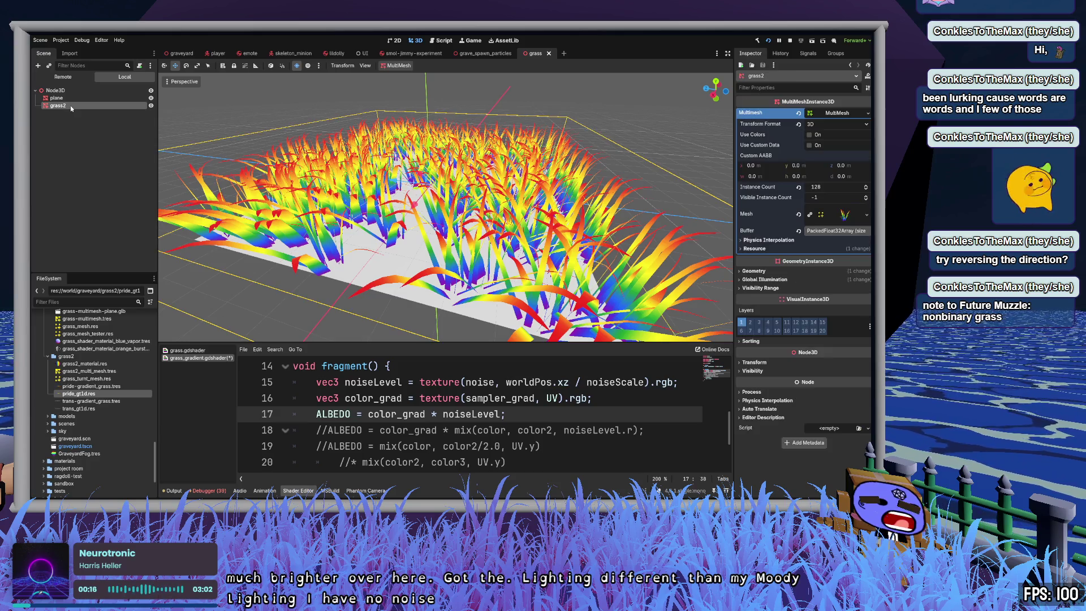
pyautogui.click(845, 215)
pyautogui.click(849, 217)
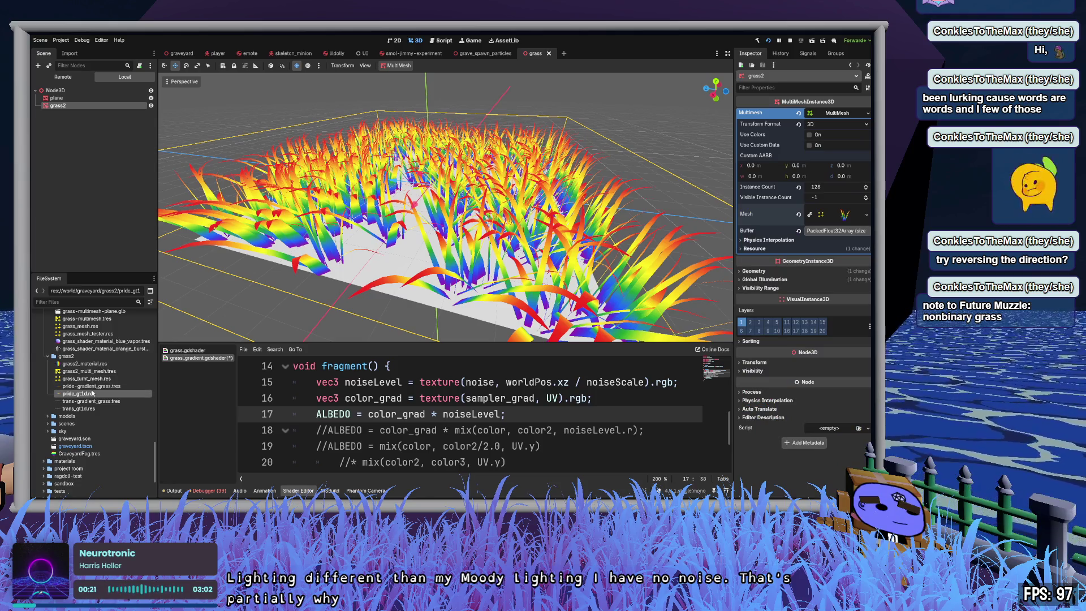
pyautogui.scroll(2, 92, 393)
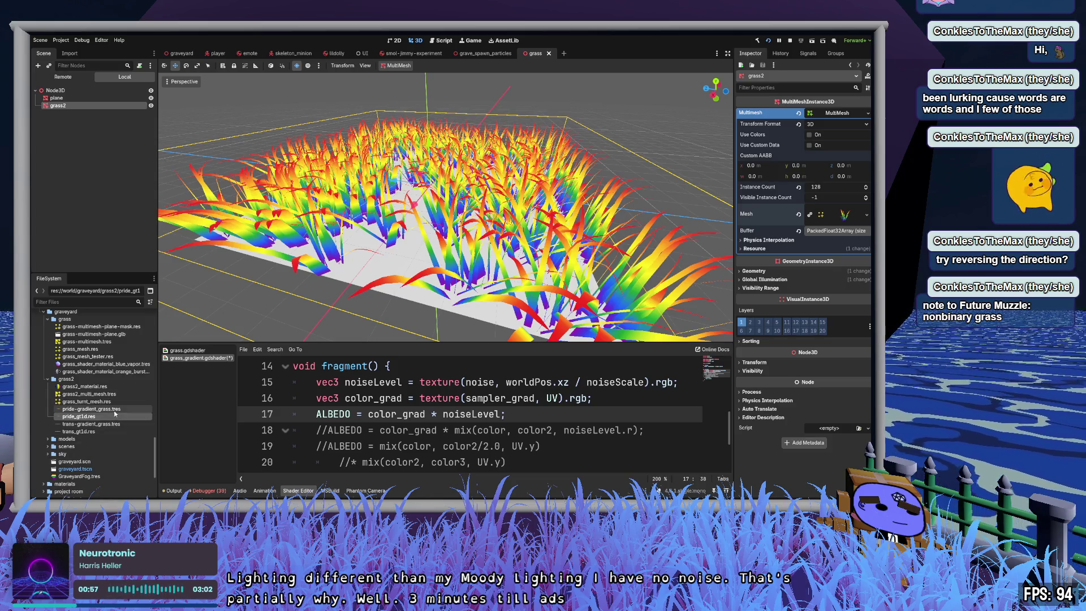
# Step: Inspect the pride gradient, gradient texture and mesh resources, then show grass2_material's empty Noise parameter
pyautogui.click(113, 409)
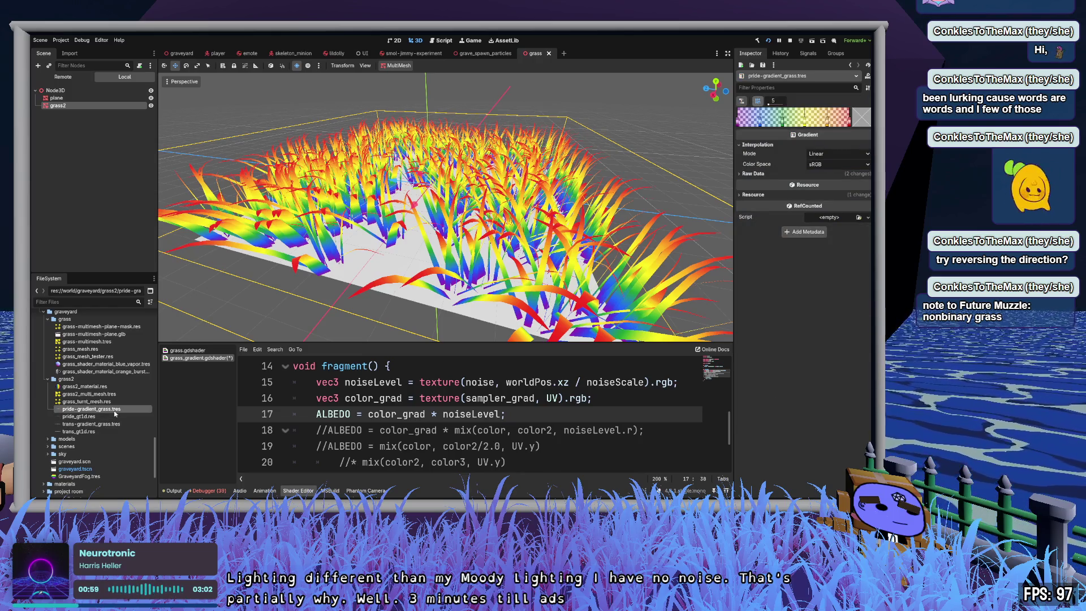
pyautogui.click(97, 417)
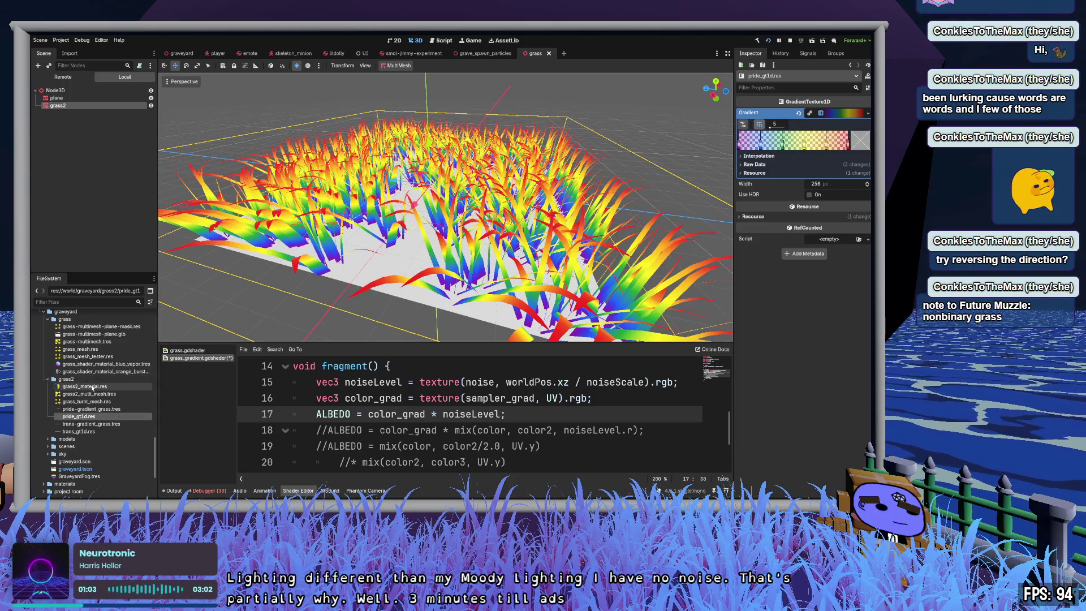
pyautogui.click(102, 402)
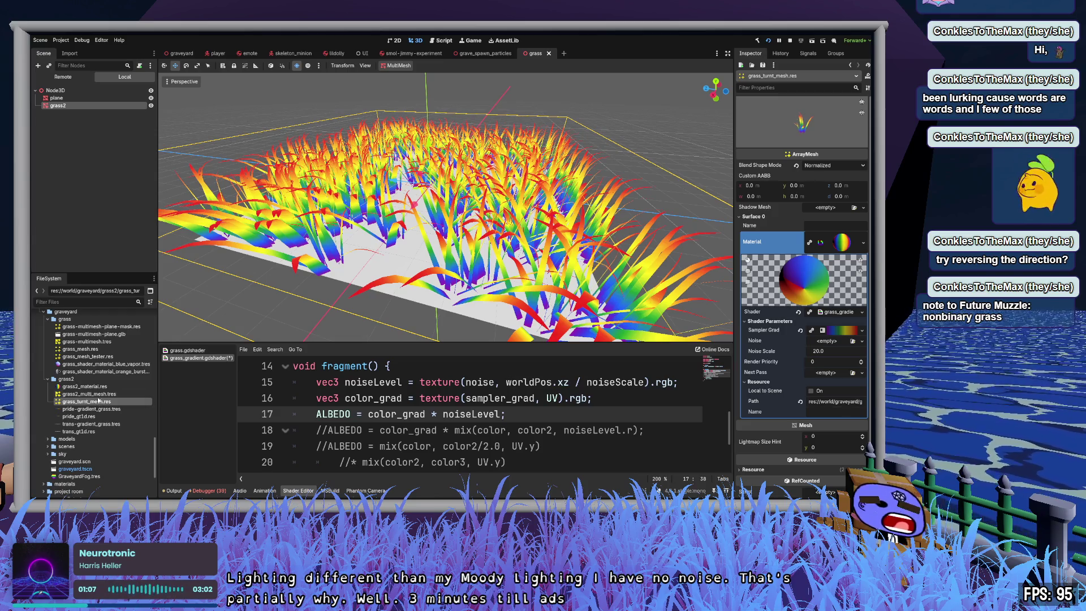
pyautogui.click(102, 387)
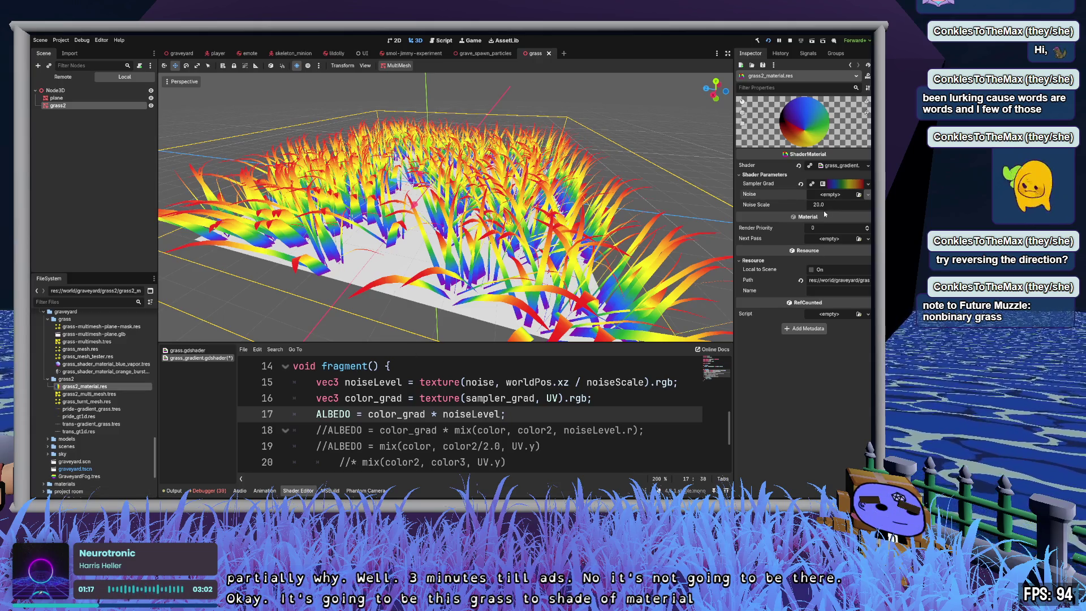
pyautogui.click(830, 194)
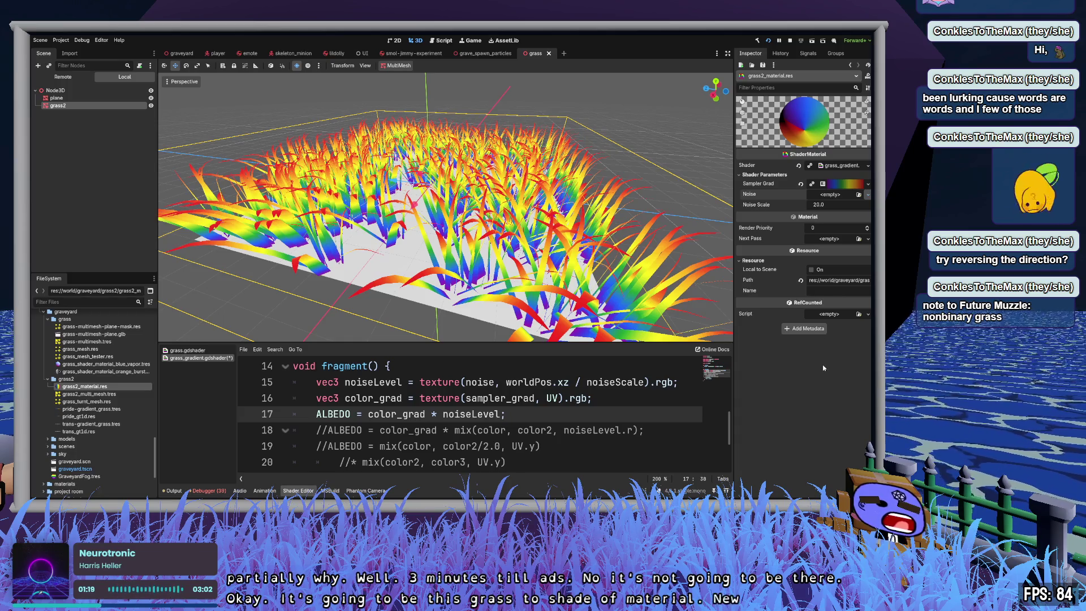
# Step: Assign a new noise texture with a FastNoiseLite generator to the material's Noise parameter
pyautogui.click(843, 212)
pyautogui.click(840, 195)
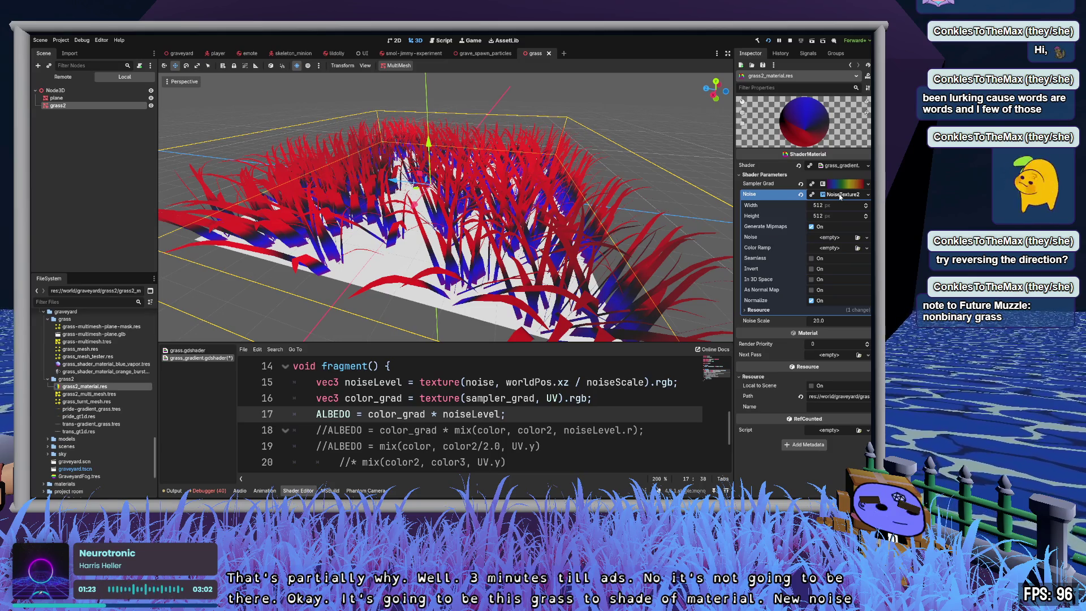
pyautogui.click(828, 237)
pyautogui.click(839, 256)
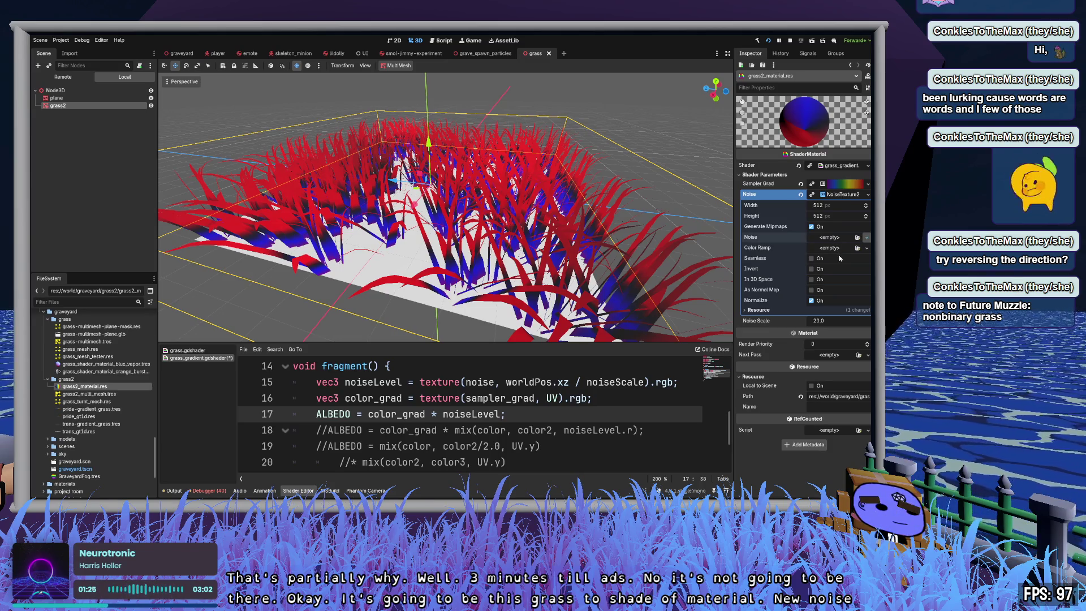
pyautogui.click(842, 237)
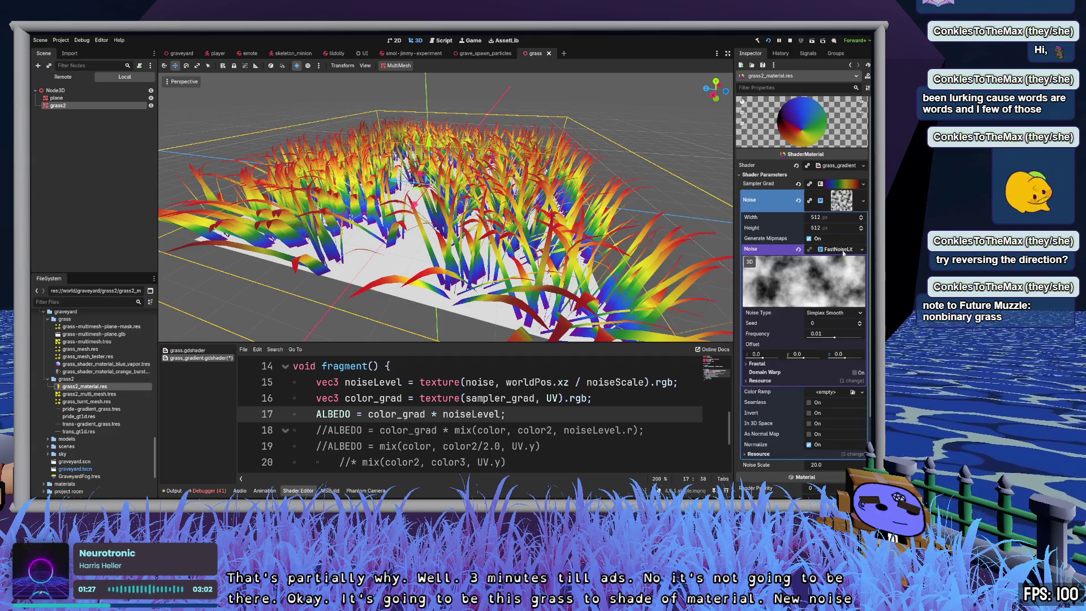
# Step: Keep the noise frequency at 0.01, make the texture seamless, and save the grass scene
pyautogui.moveTo(829, 338); pyautogui.dragTo(846, 338)
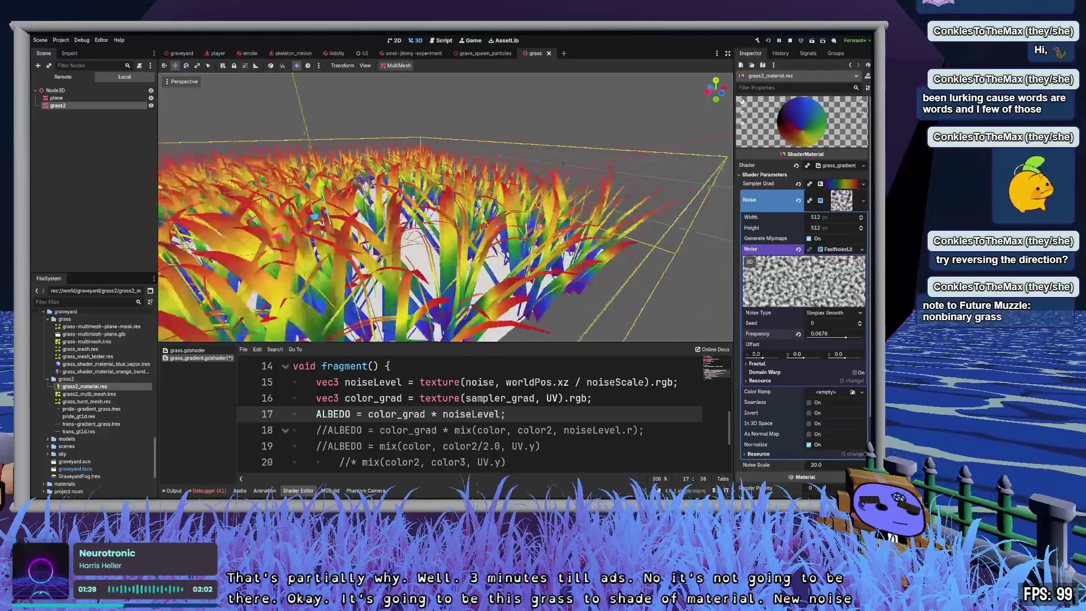
pyautogui.click(797, 334)
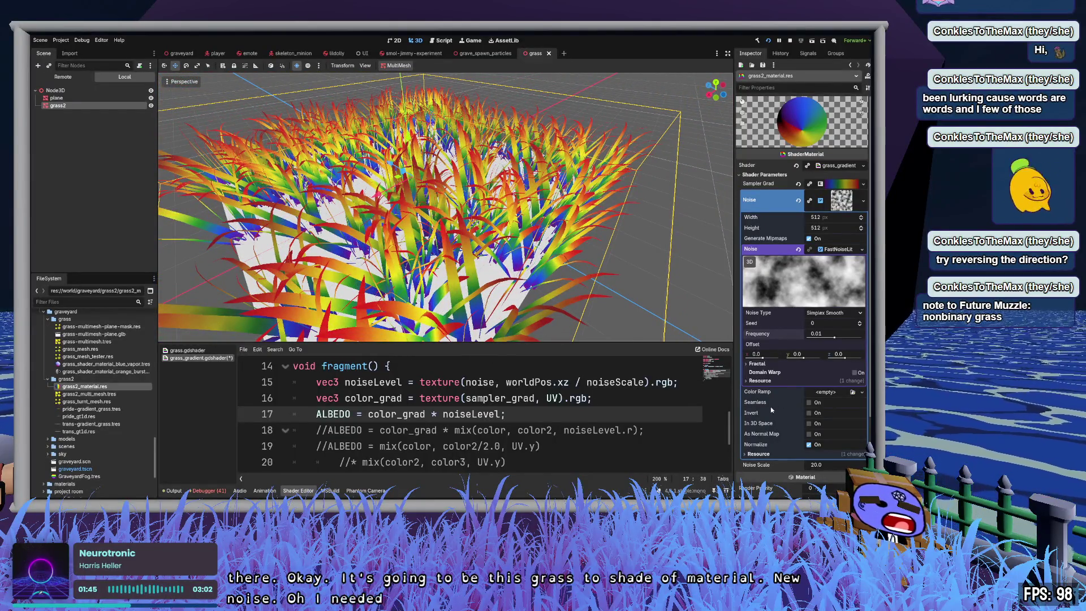
pyautogui.click(809, 402)
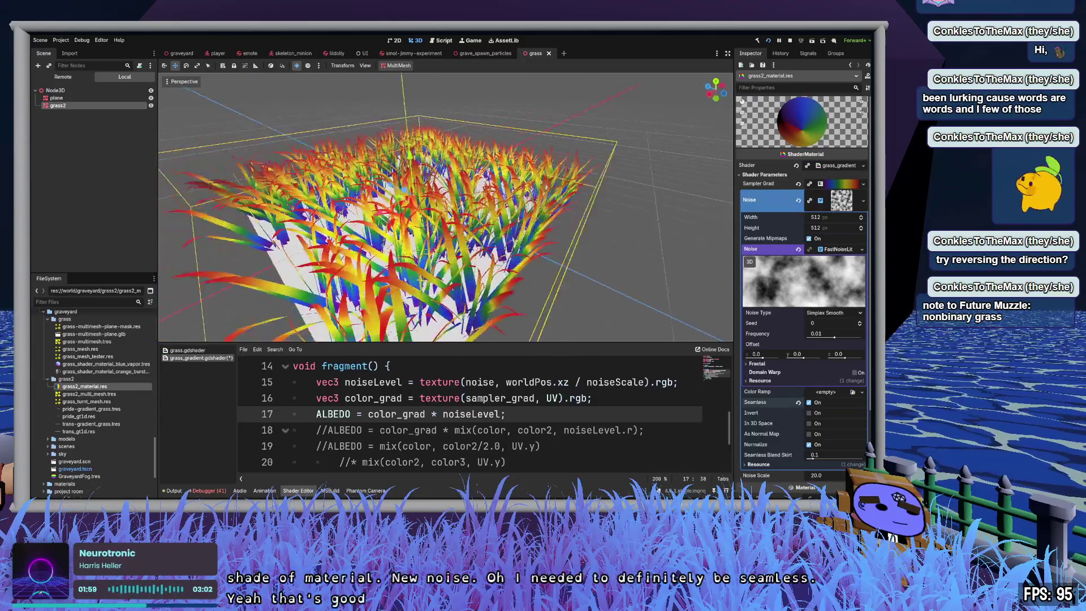
pyautogui.hotkey('ctrl', 's')
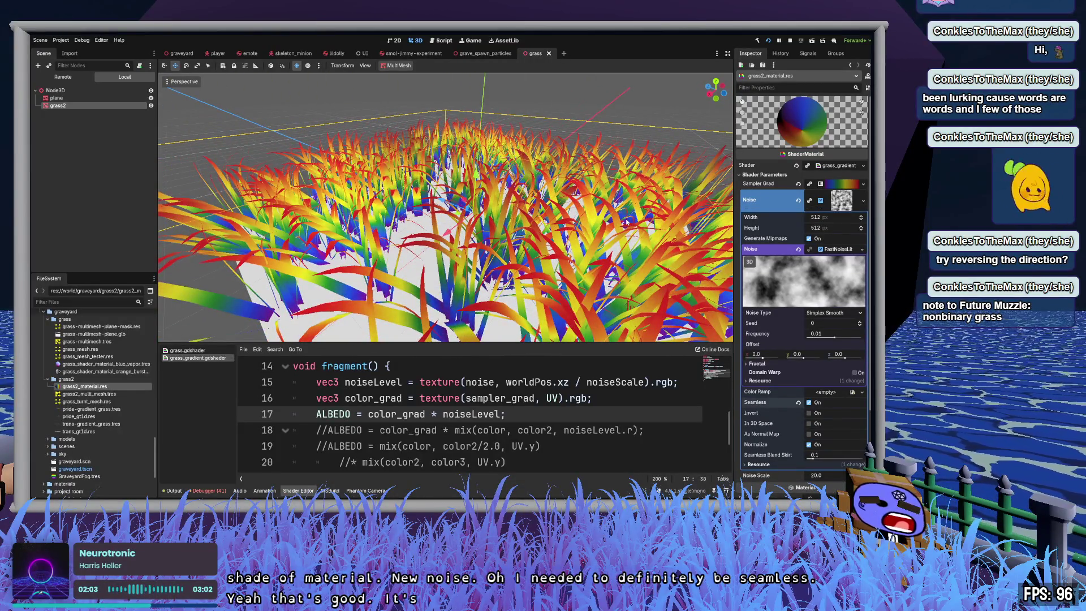
# Step: Switch to the graveyard scene and select noiseLevel.r on shader line 21, ending at line 20
pyautogui.click(184, 52)
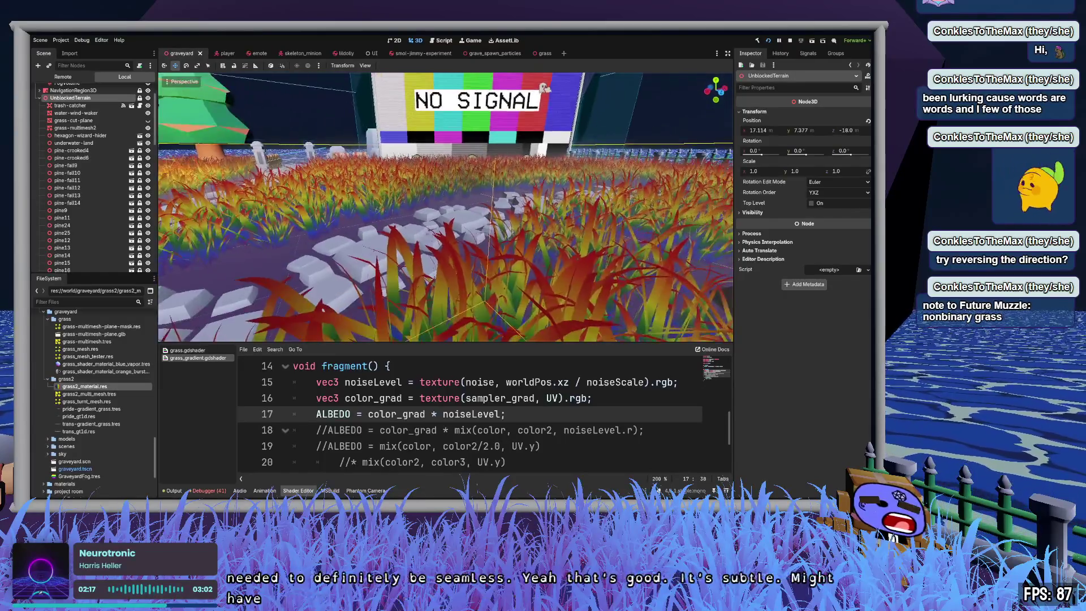
pyautogui.scroll(-1, 586, 407)
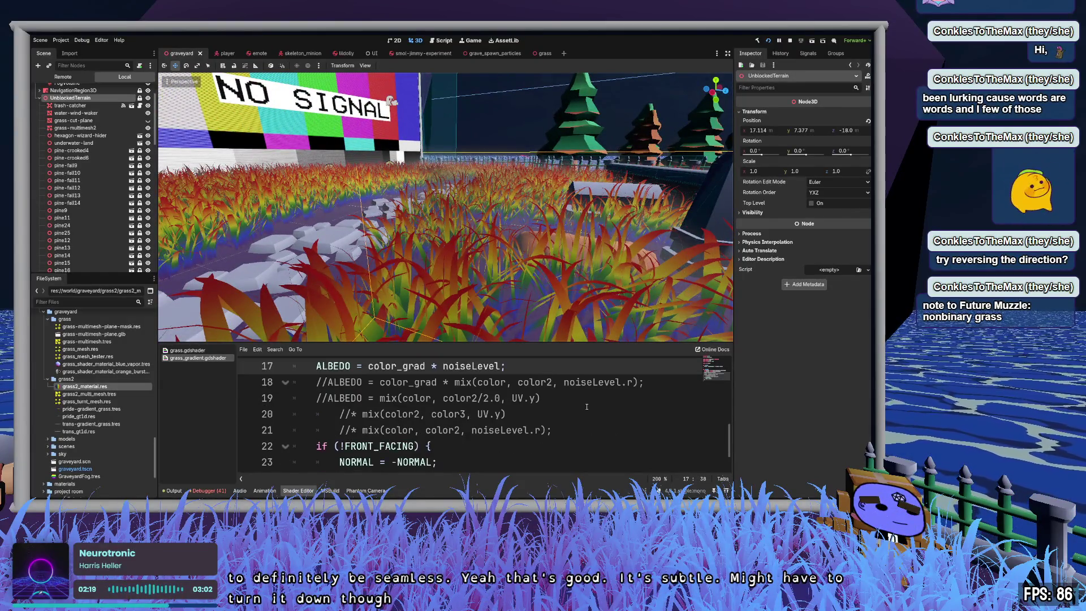
pyautogui.moveTo(541, 430); pyautogui.dragTo(471, 429)
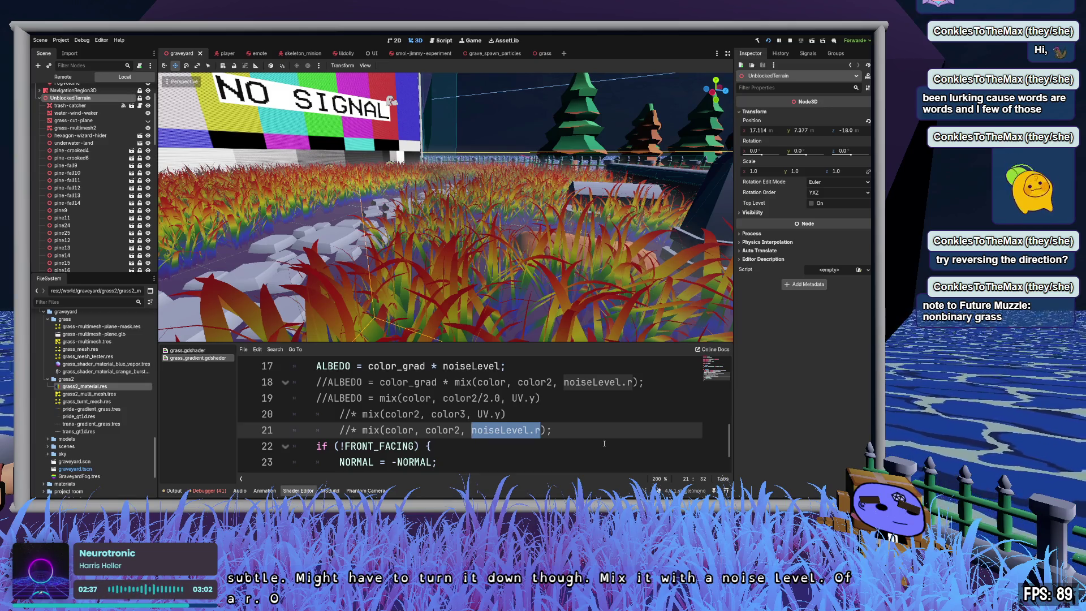
pyautogui.click(603, 415)
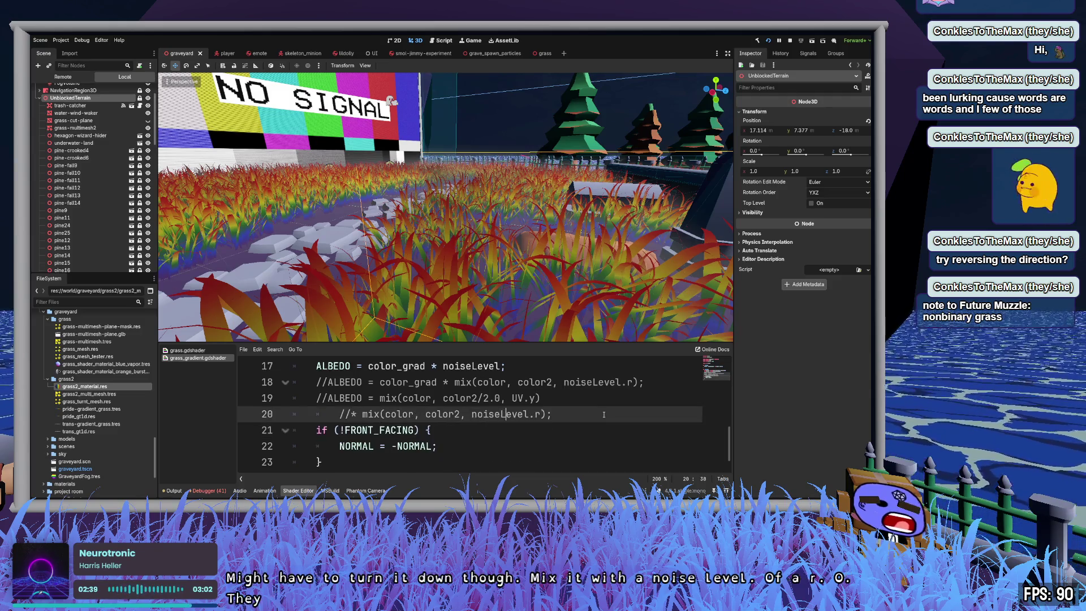
# Step: Delete the commented mix line, append /2. to the ALBEDO line, and save
pyautogui.hotkey('ctrl', 'shift', 'k')
pyautogui.scroll(1, 604, 414)
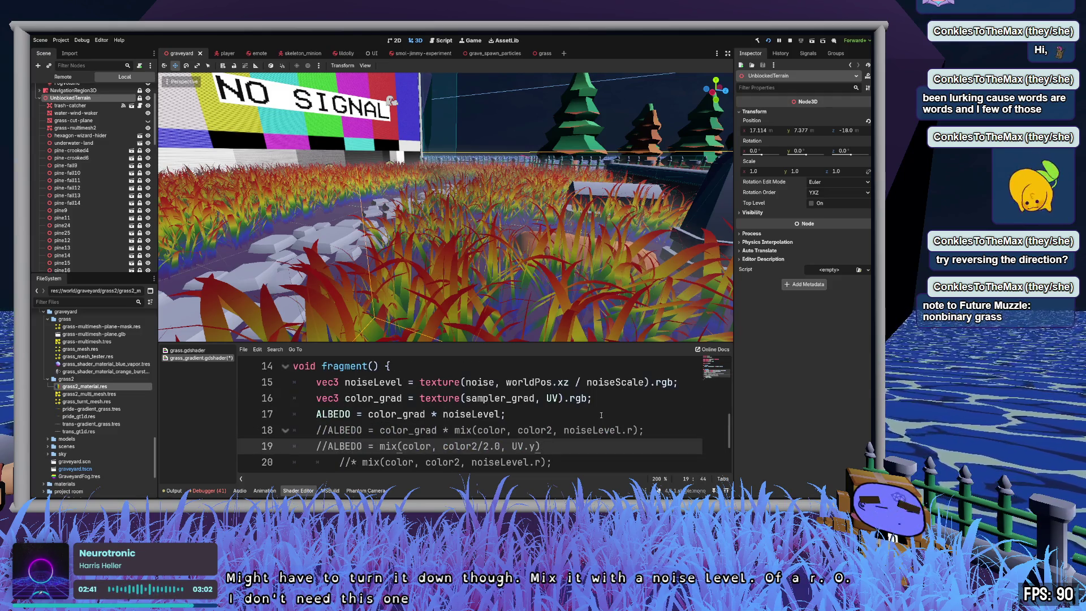
pyautogui.click(502, 415)
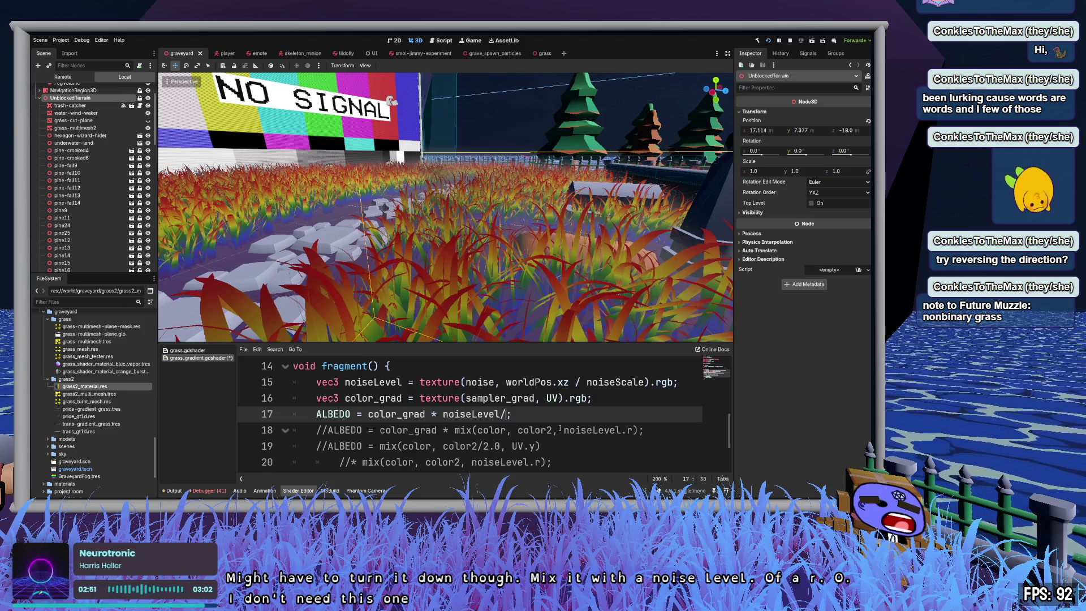
pyautogui.write('/2.')
pyautogui.hotkey('ctrl', 's')
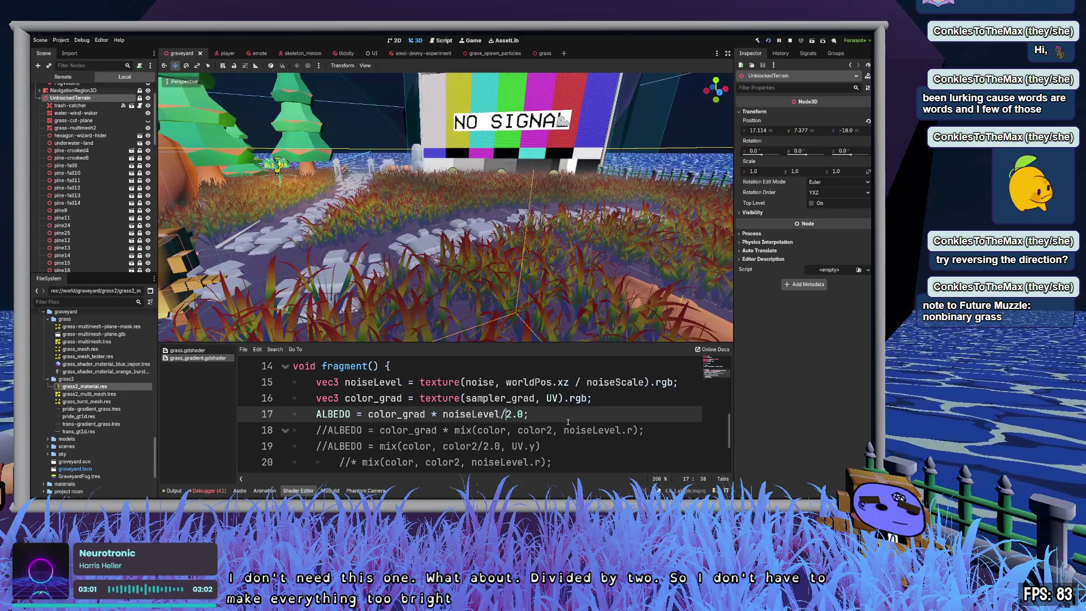
# Step: Swap the division for multiplication so ALBEDO reads color_grad * noiseLevel * 2.0
pyautogui.press('BackSpace')
pyautogui.write('*')
pyautogui.press('End')
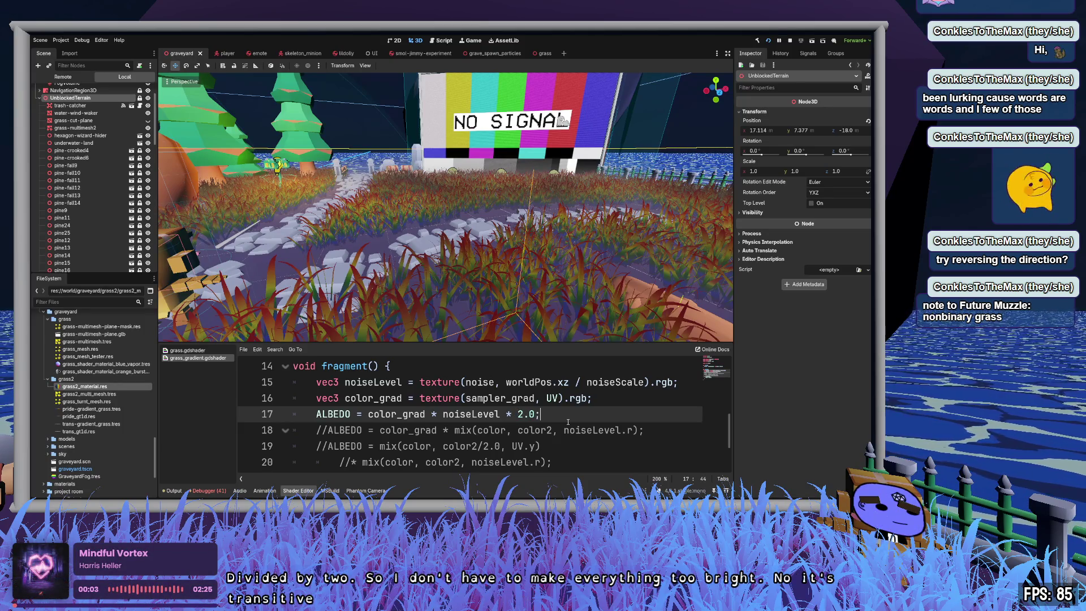
pyautogui.press('Down')
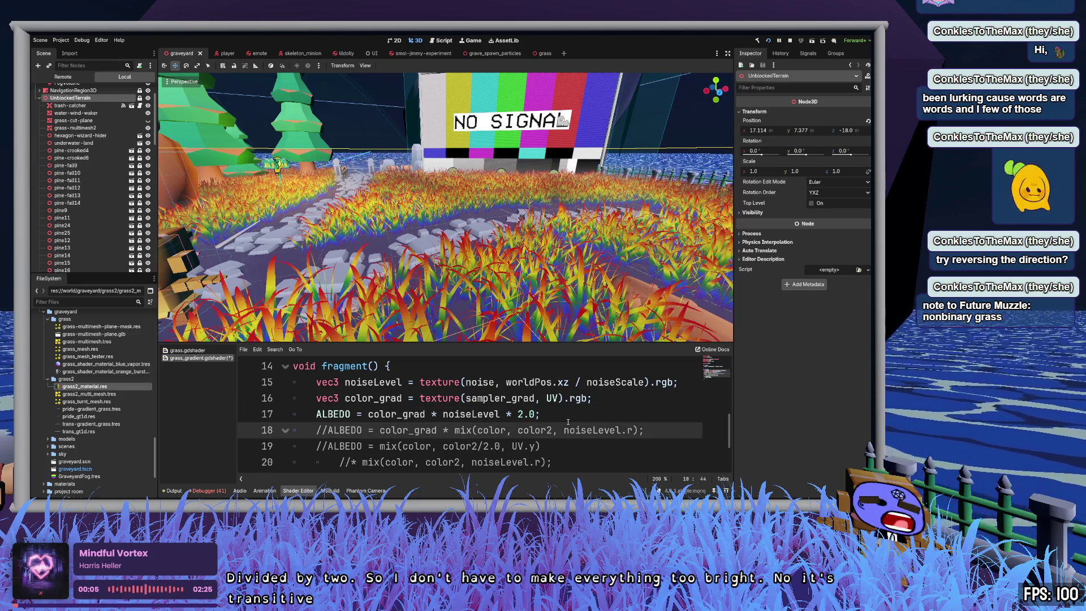
pyautogui.moveTo(447, 226)
pyautogui.mouseDown()
pyautogui.moveTo(582, 226)
pyautogui.moveTo(543, 226)
pyautogui.mouseUp()
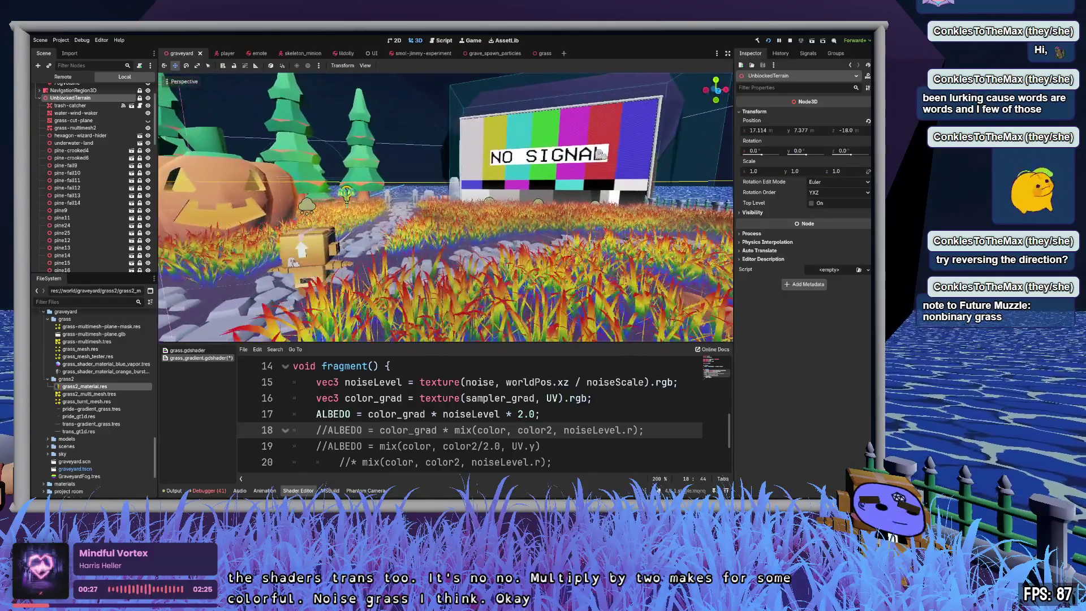
# Step: Save, then inspect the grass_shader_material_blue_vapor material and the pride-gradient_grass gradient
pyautogui.hotkey('ctrl', 's')
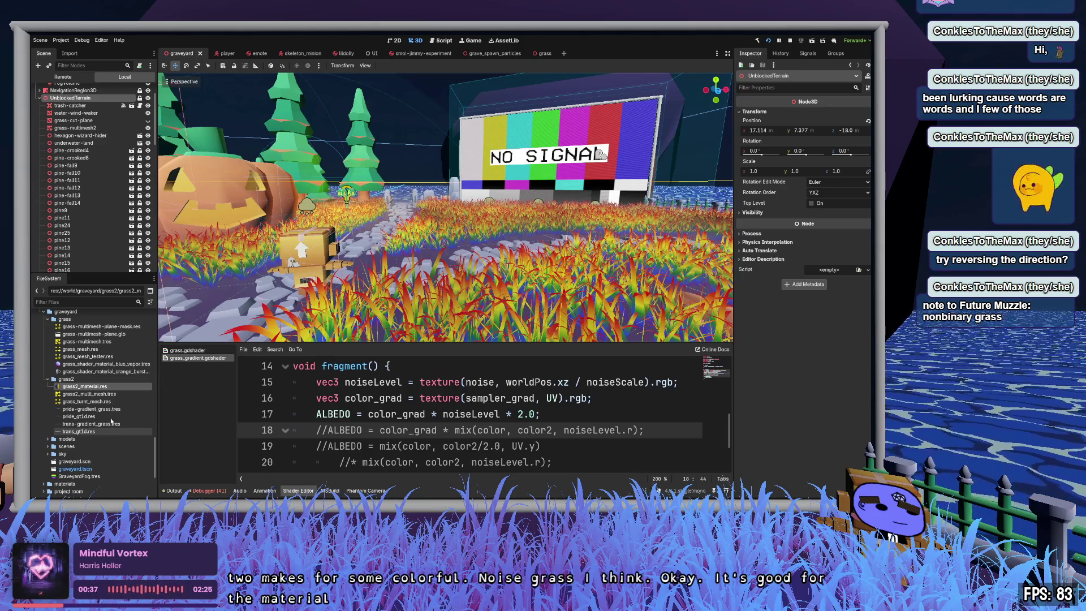
pyautogui.click(102, 364)
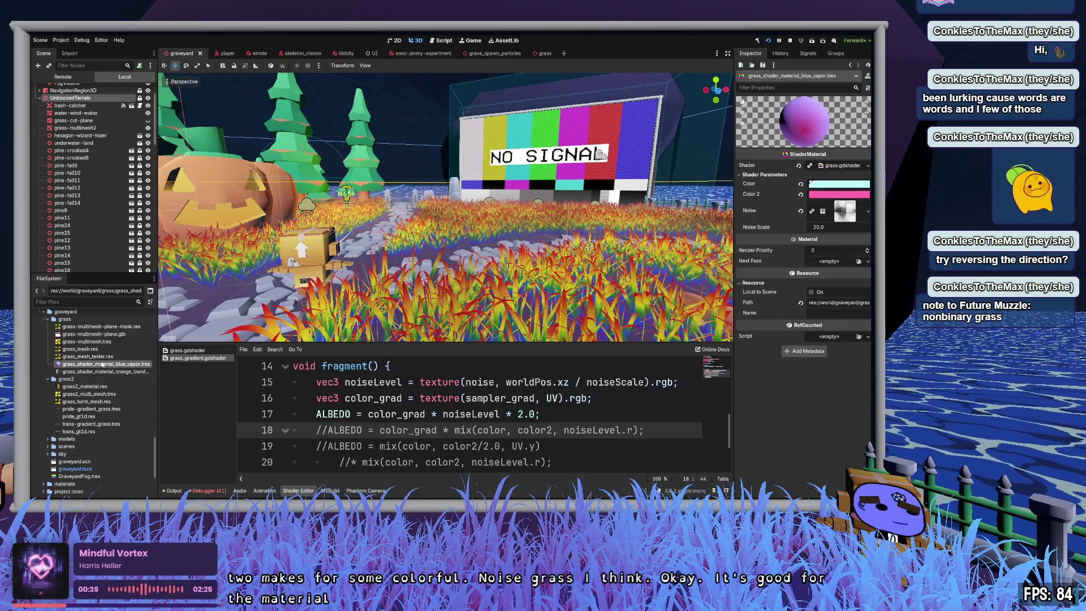
pyautogui.moveTo(795, 118); pyautogui.dragTo(808, 132)
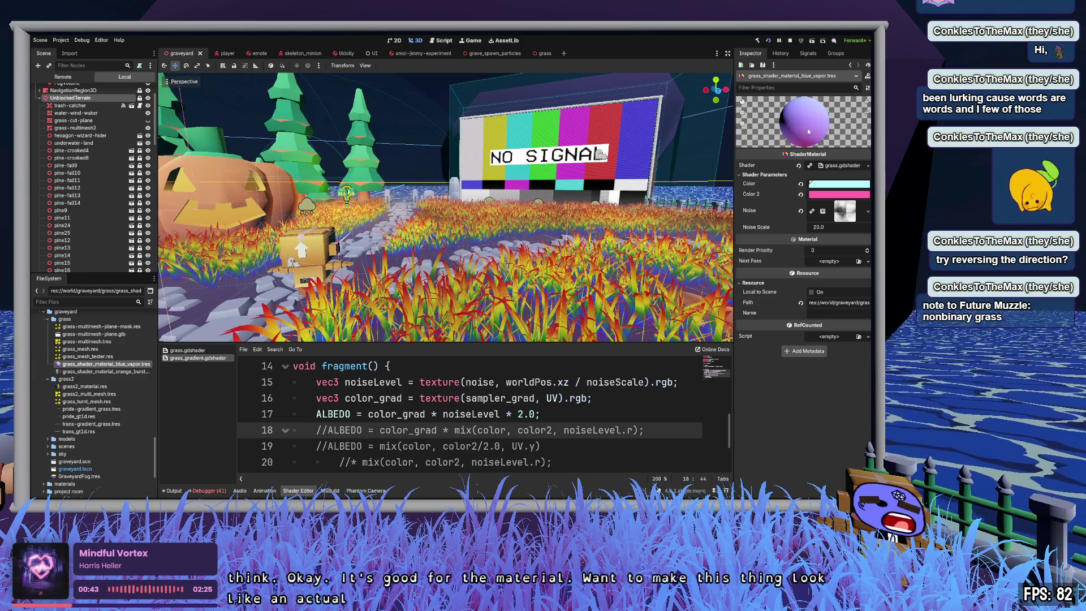
pyautogui.click(93, 409)
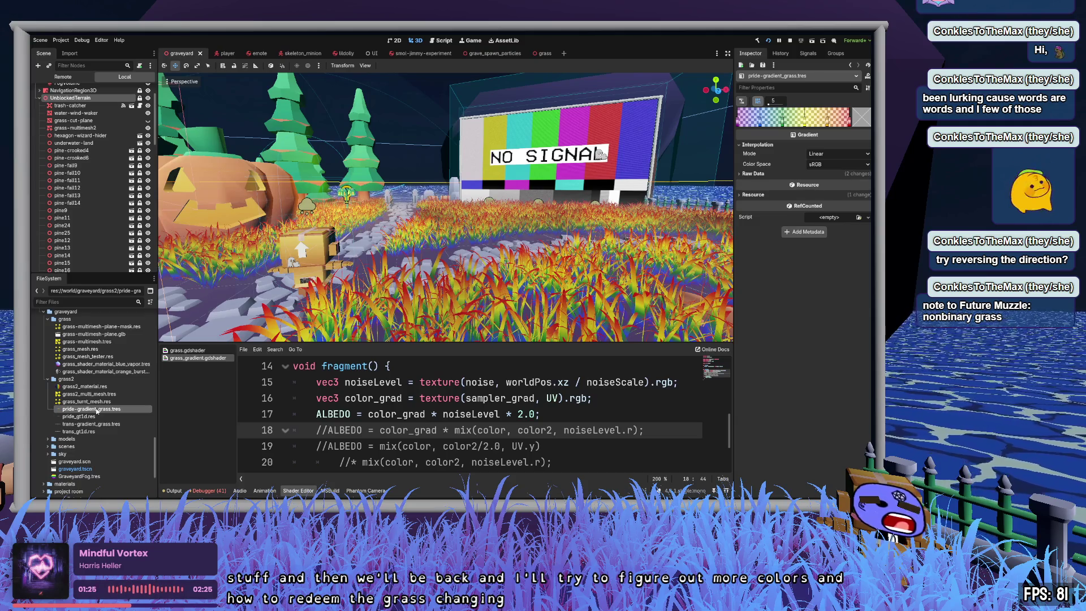
pyautogui.click(97, 387)
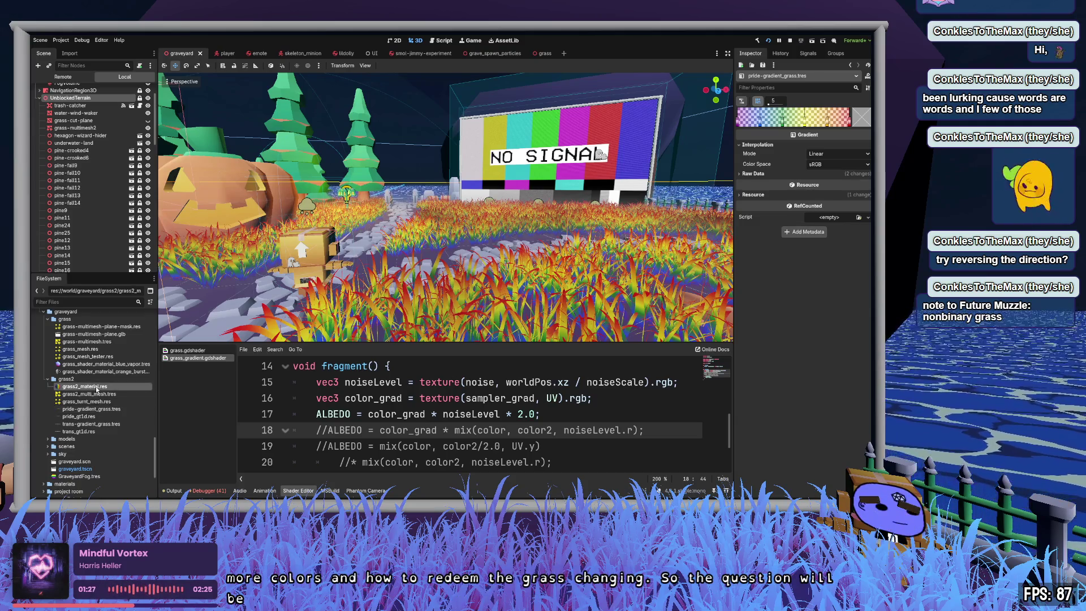
# Step: Open grass2_material.res, collapse Noise, and load trans_gt1d.res into Sampler Grad
pyautogui.doubleClick(96, 387)
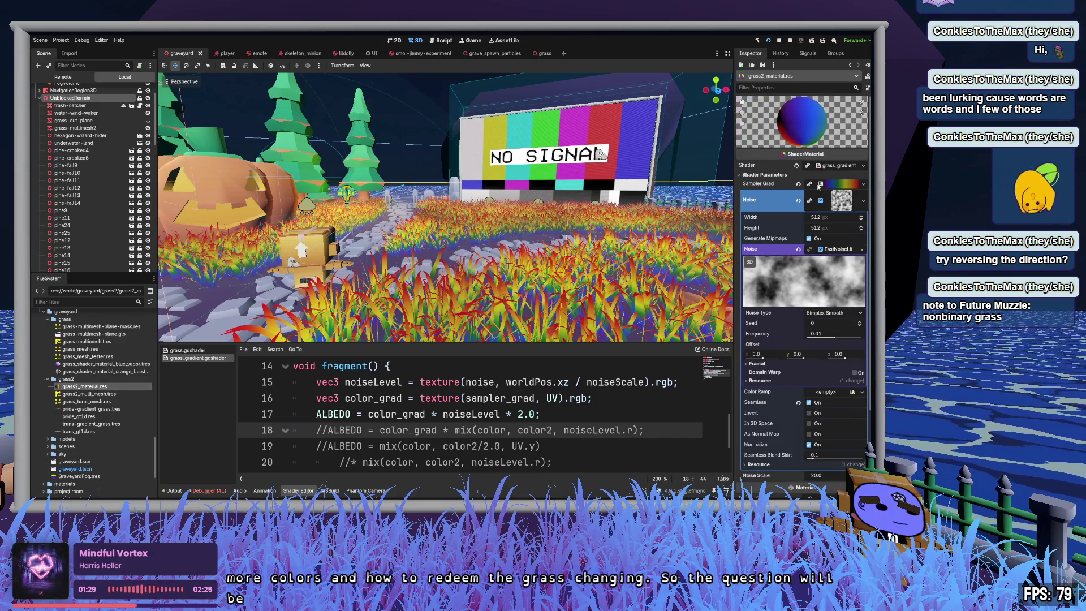
pyautogui.click(848, 204)
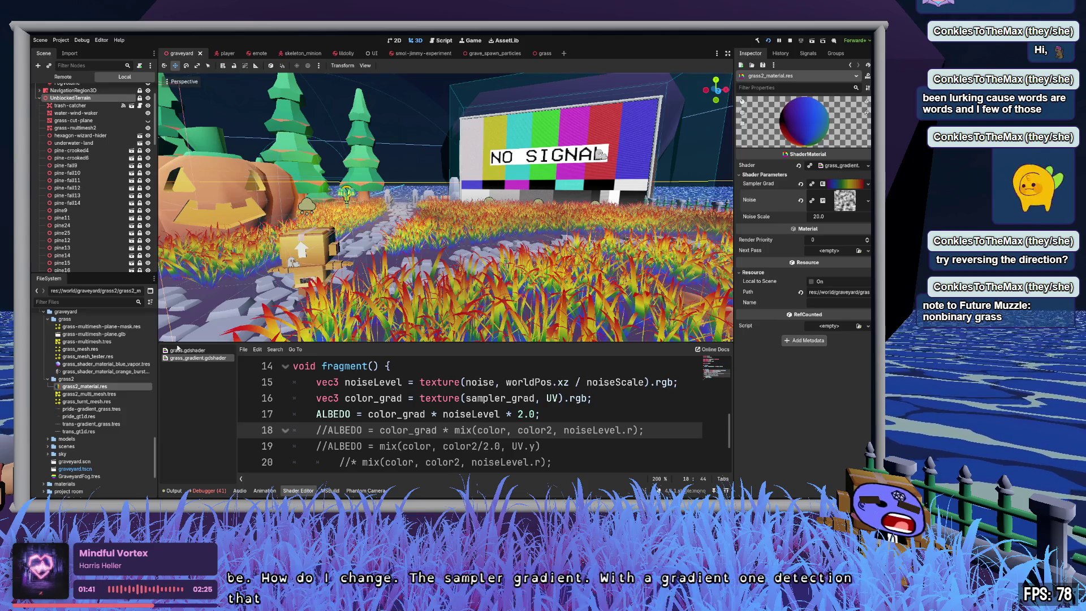
pyautogui.moveTo(80, 431)
pyautogui.mouseDown()
pyautogui.moveTo(452, 282)
pyautogui.moveTo(852, 187)
pyautogui.mouseUp()
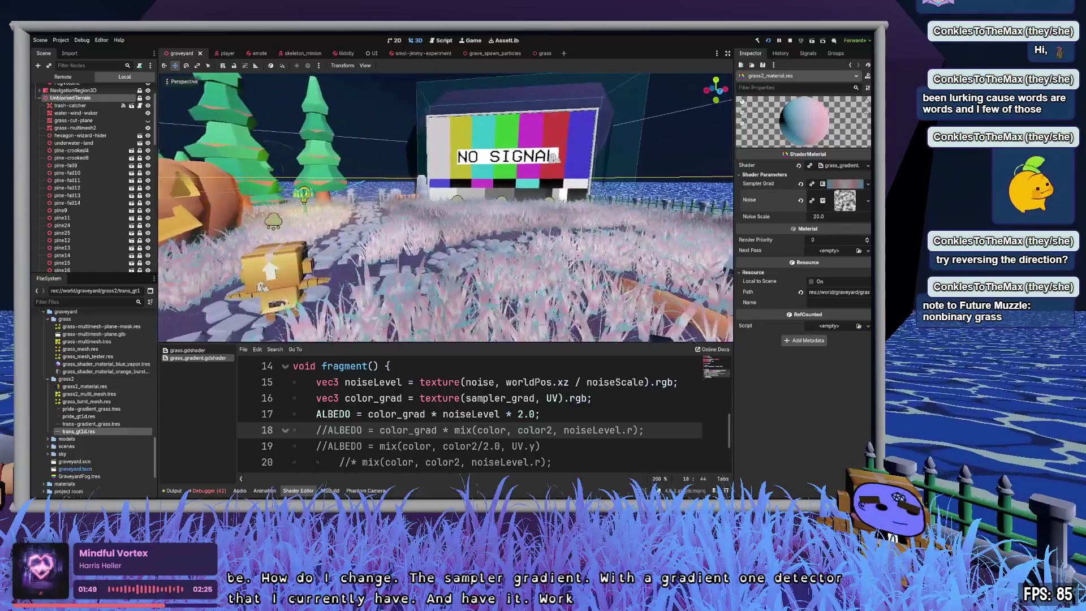
pyautogui.click(854, 184)
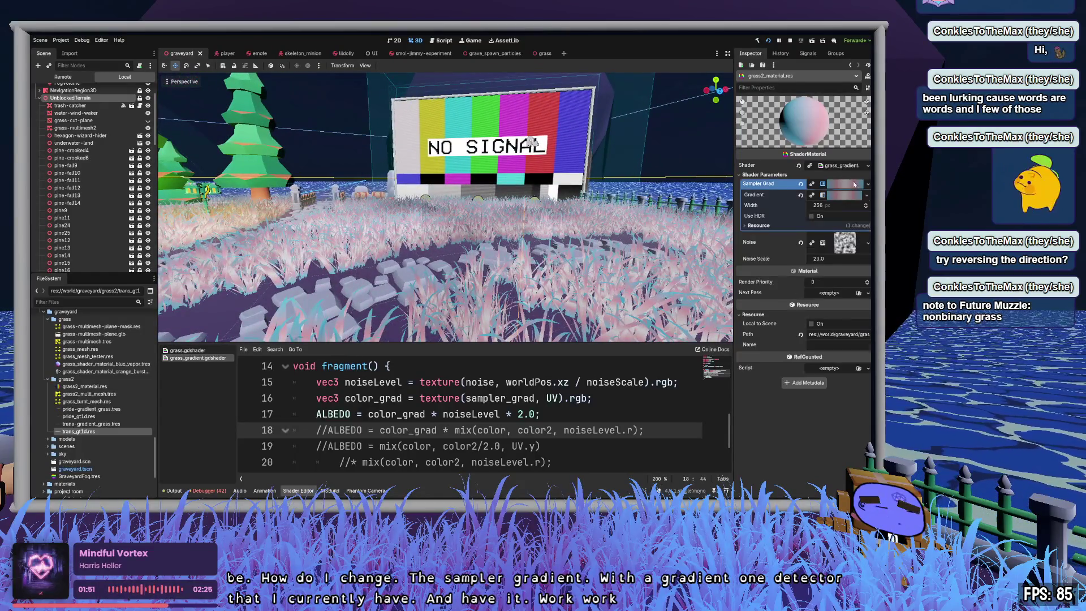
# Step: Review the trans gradient's pink and cyan stops, save, and enable HDR on the gradient texture
pyautogui.click(848, 195)
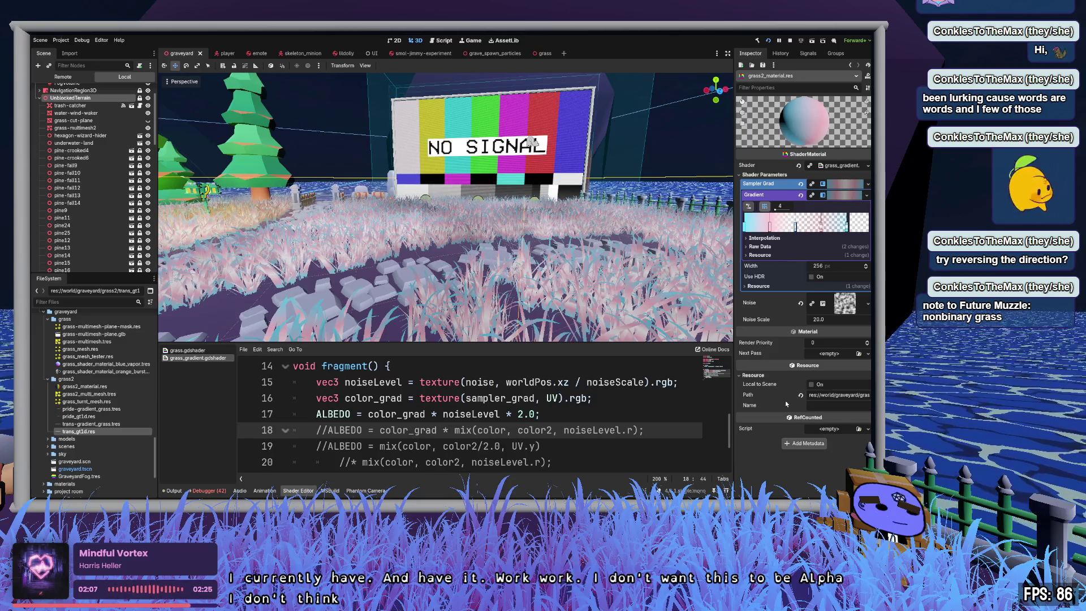
pyautogui.click(821, 226)
pyautogui.click(820, 225)
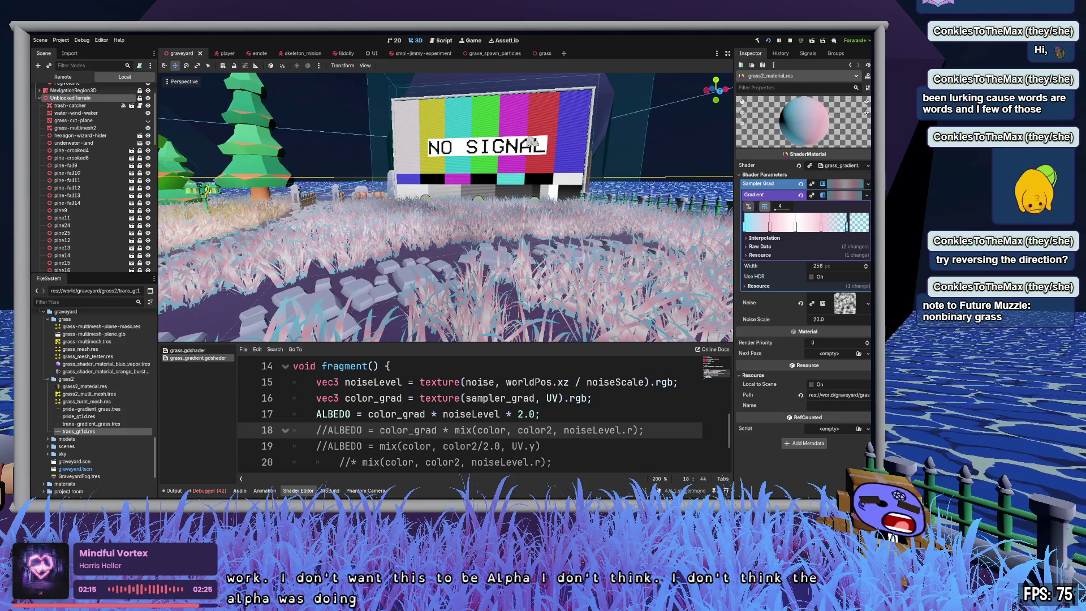
pyautogui.click(856, 221)
pyautogui.hotkey('ctrl', 's')
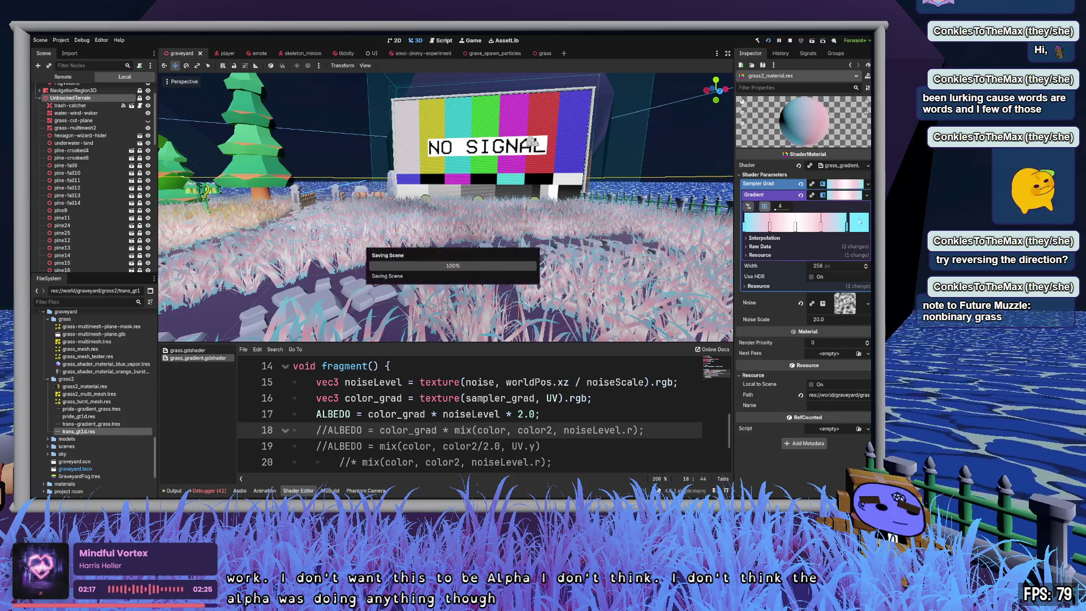
pyautogui.click(810, 277)
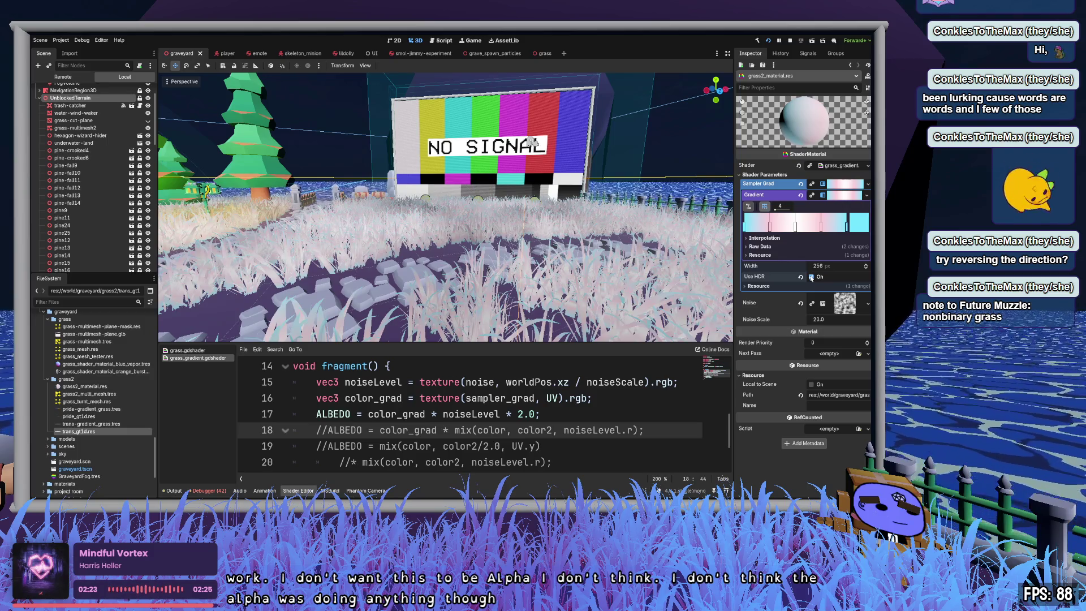
pyautogui.click(811, 277)
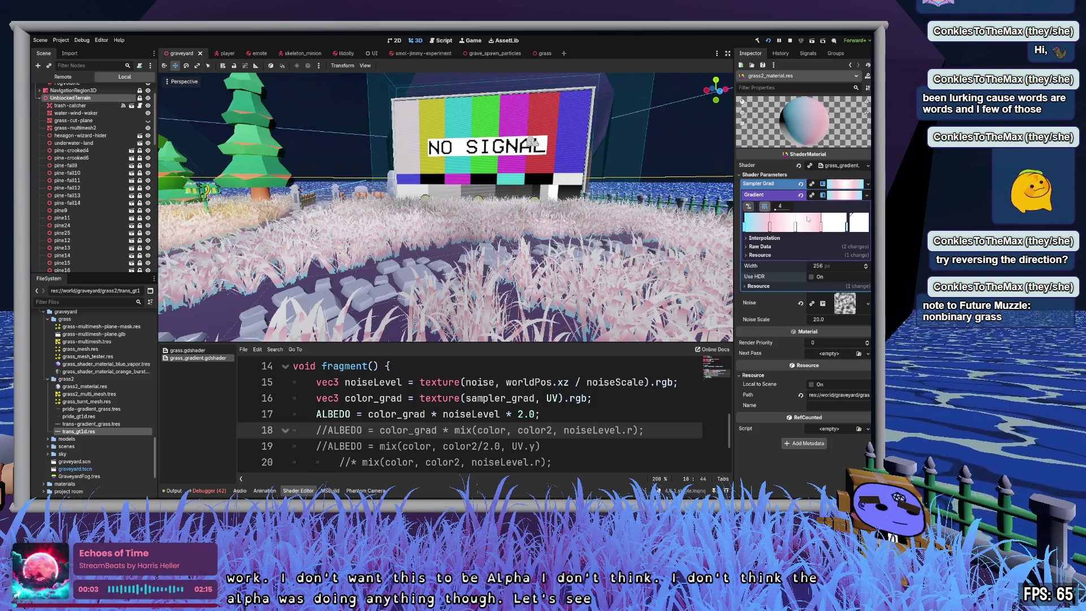
pyautogui.click(812, 277)
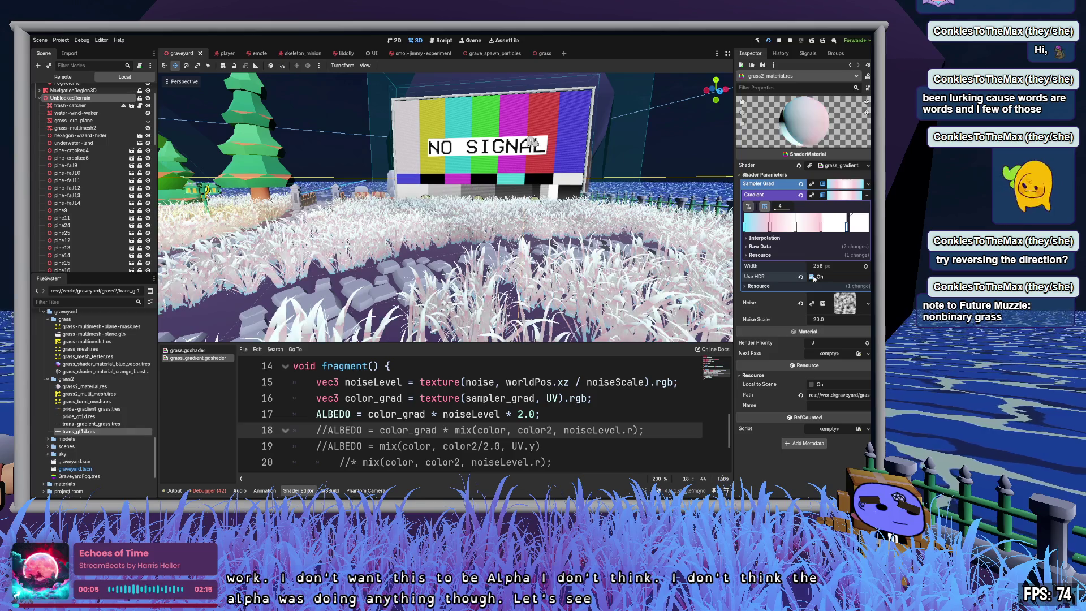
# Step: Fly closer to the grass near the pumpkin and set Noise Scale to 2.0
pyautogui.moveTo(530, 141); pyautogui.dragTo(430, 147)
pyautogui.press('w')
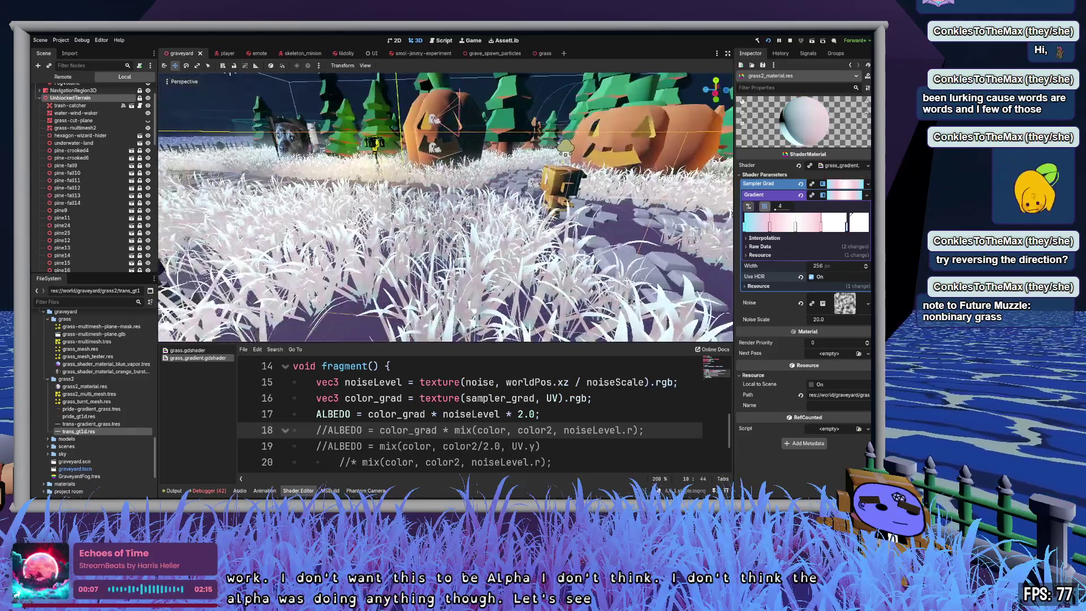
pyautogui.press('s')
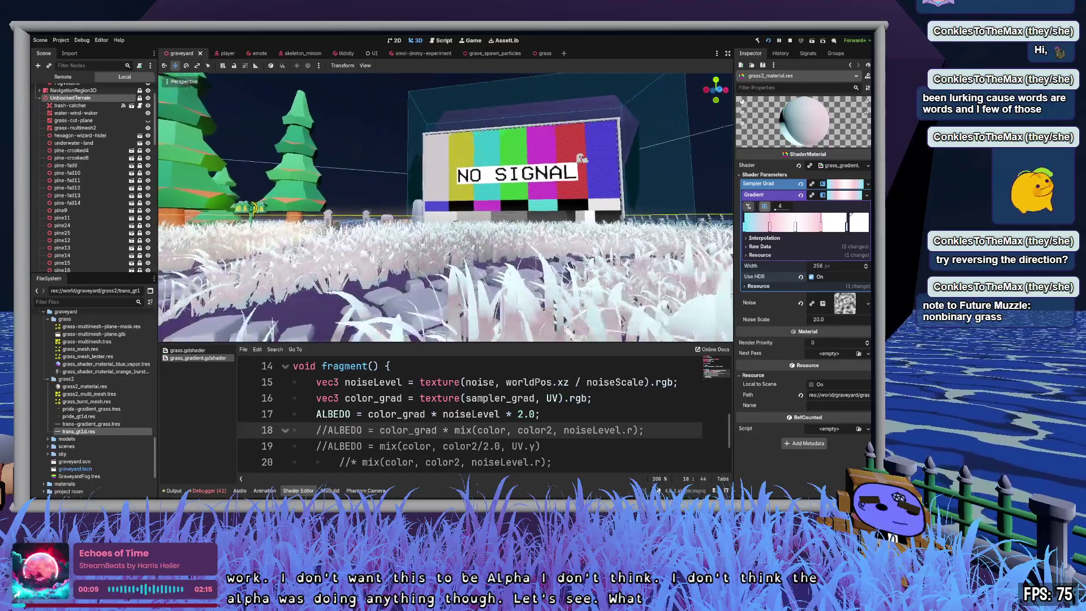
pyautogui.press('w')
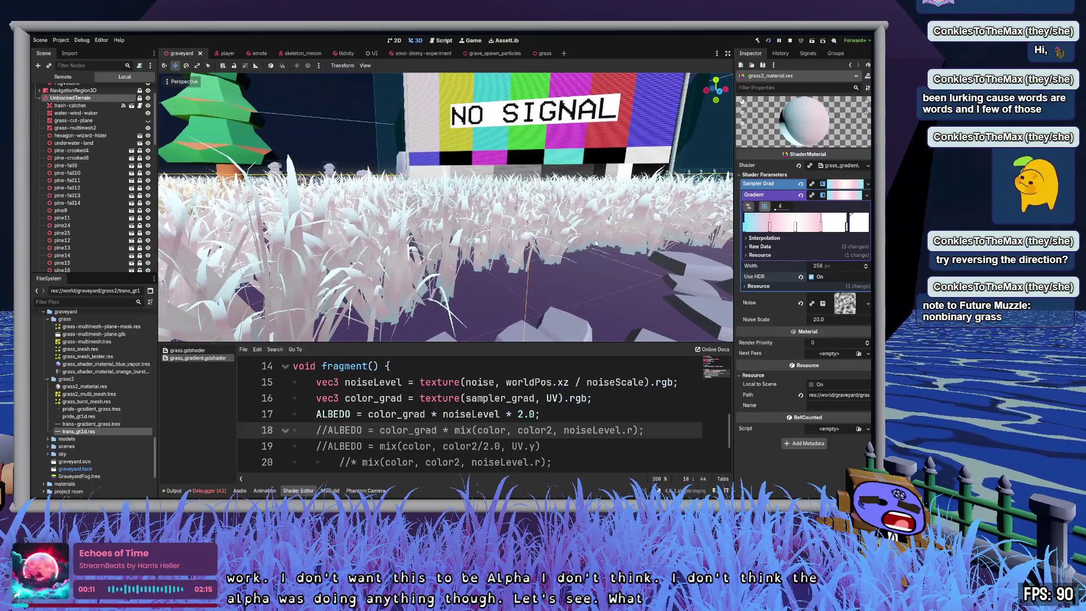
pyautogui.click(845, 320)
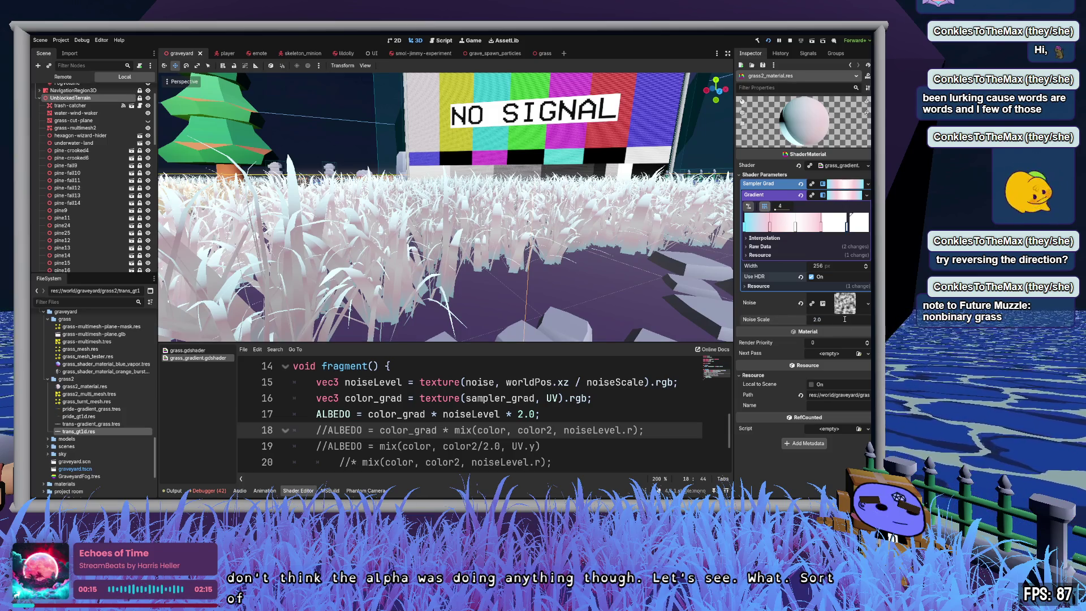
pyautogui.press('Return')
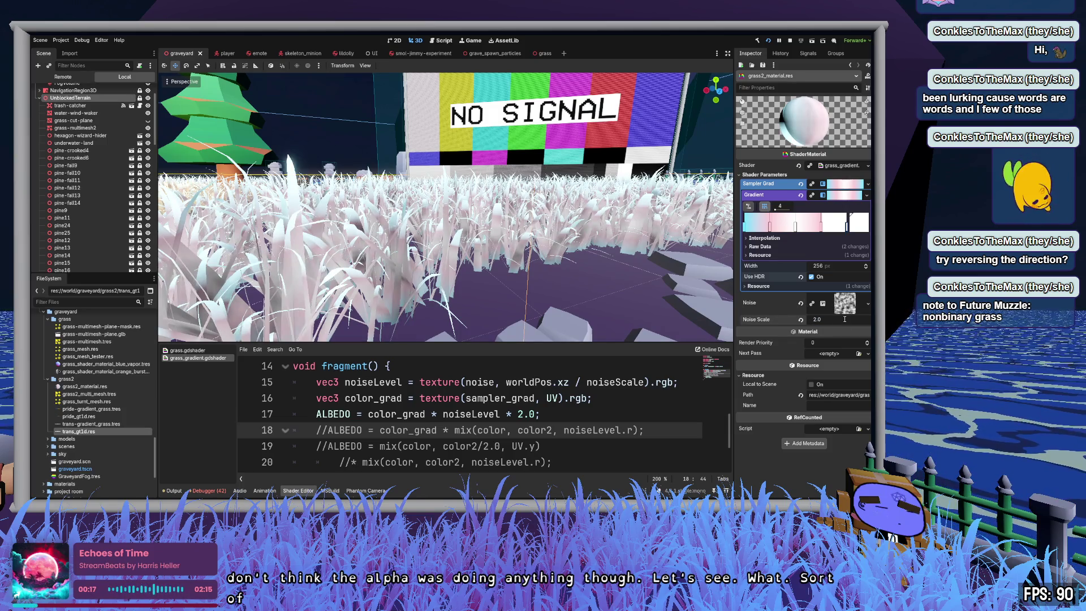
pyautogui.moveTo(635, 226); pyautogui.dragTo(700, 224)
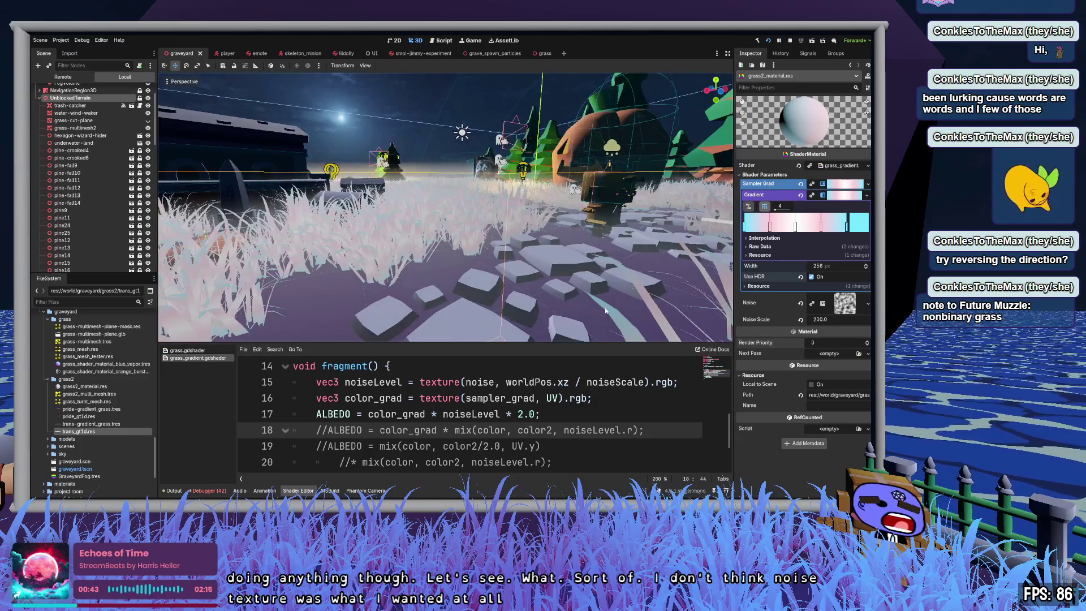
# Step: Remove ' * noiseLevel * 2.0' so ALBEDO is just color_grad, then move the cyan gradient stop
pyautogui.moveTo(426, 414); pyautogui.dragTo(536, 414)
pyautogui.press('BackSpace')
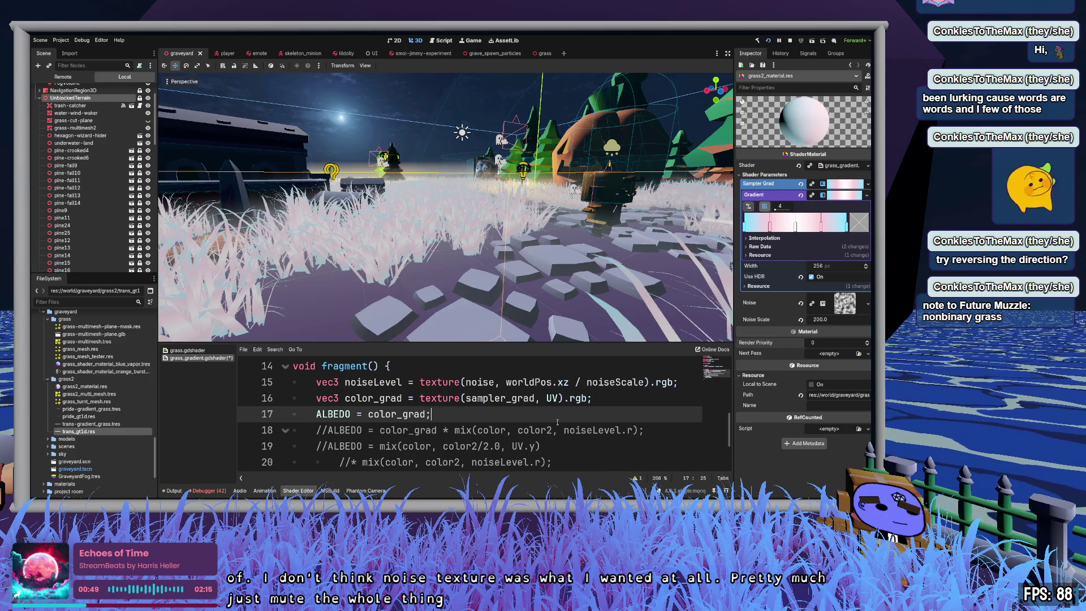
pyautogui.click(542, 430)
pyautogui.press('Up')
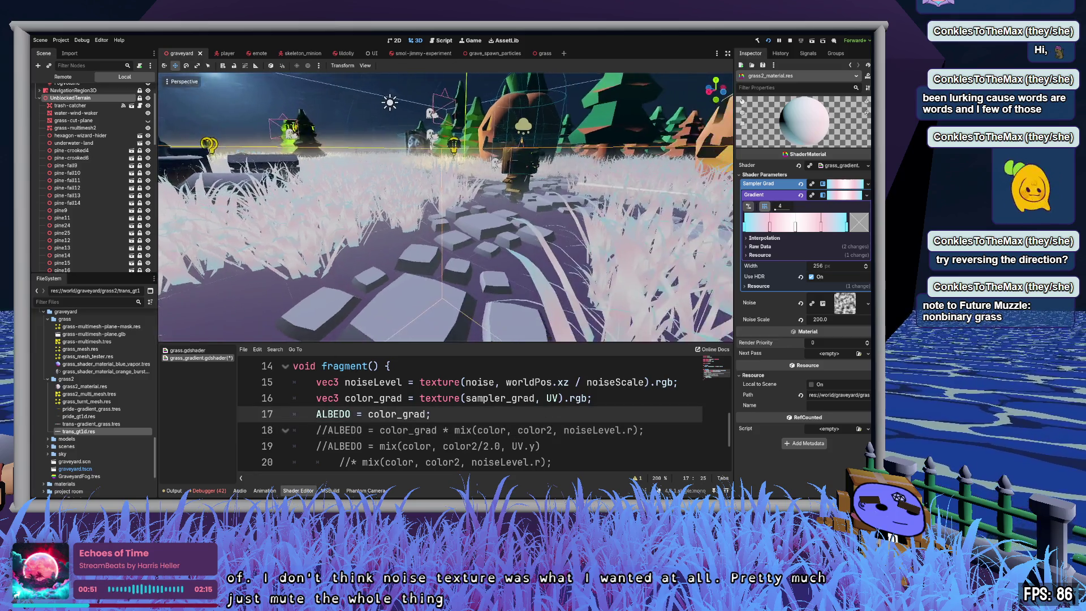
pyautogui.click(847, 226)
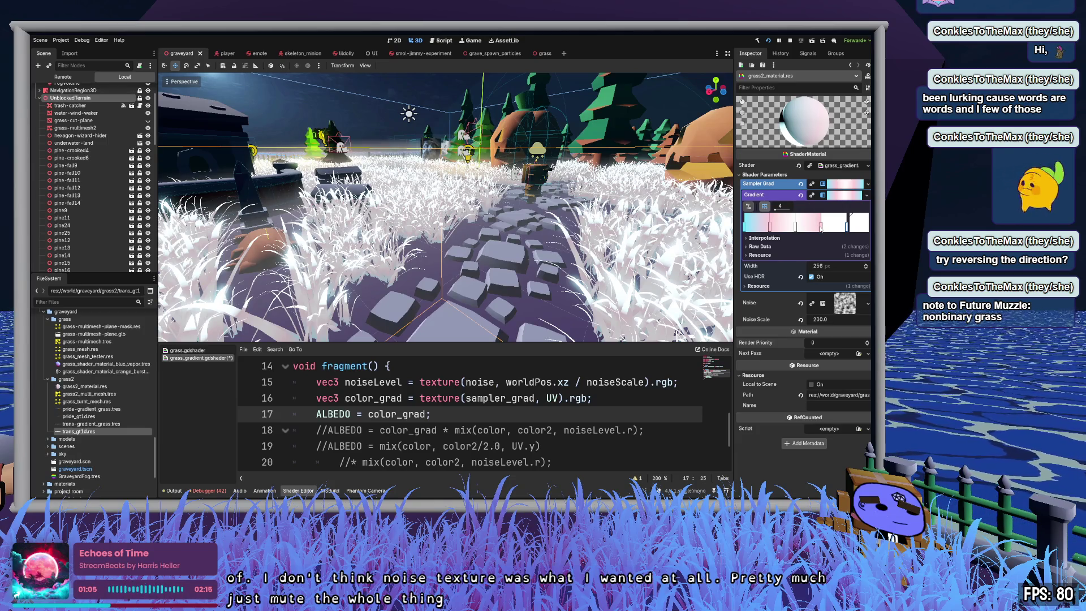
pyautogui.moveTo(848, 223); pyautogui.dragTo(822, 223)
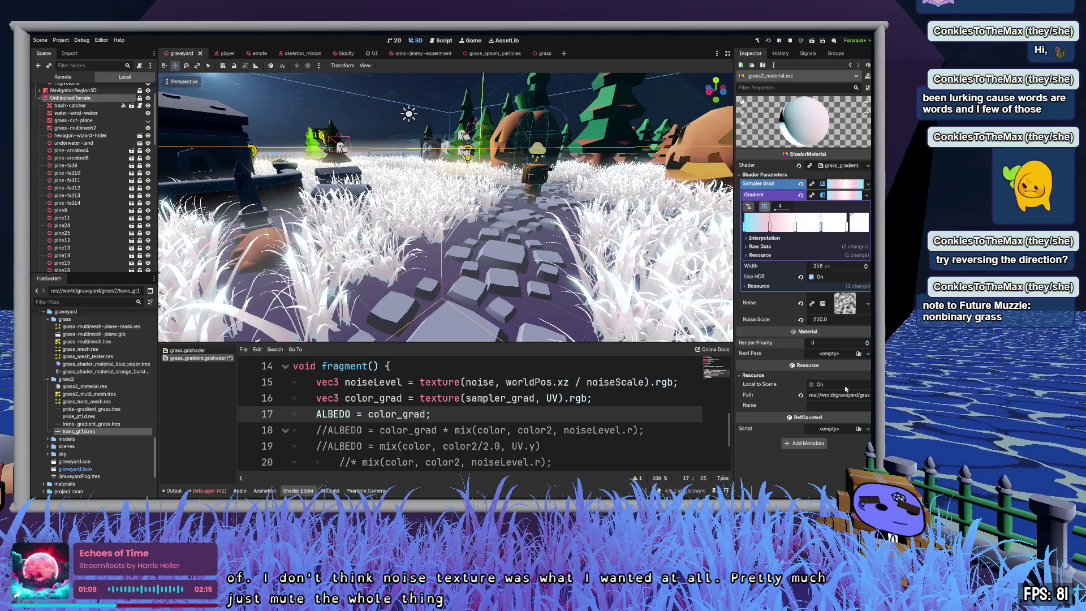
# Step: Remove the gradient's far-right pink stop and try Linear sRGB before reverting to sRGB
pyautogui.rightClick(849, 215)
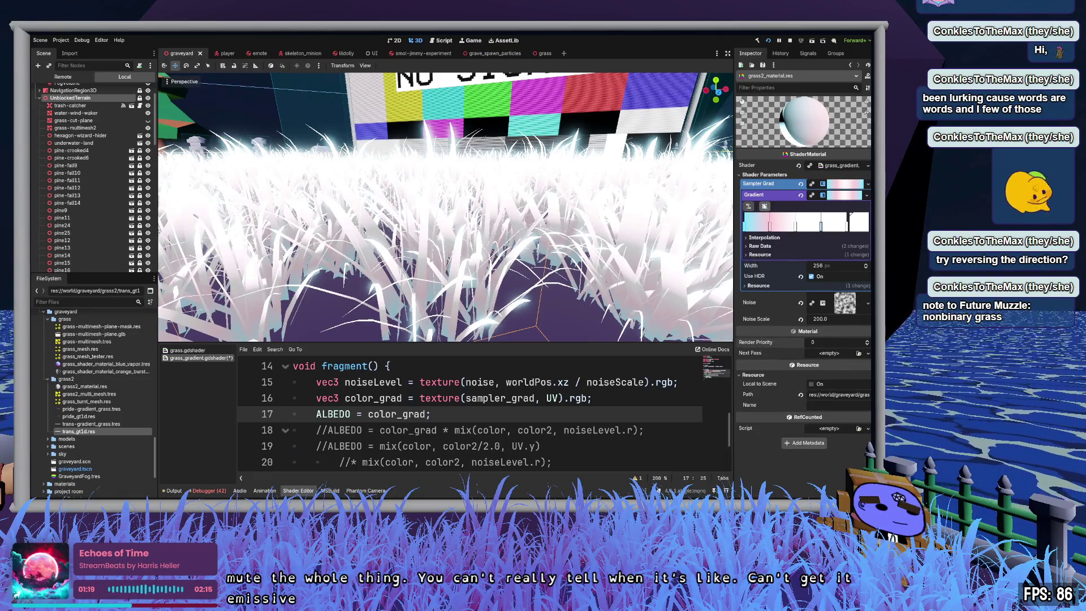
pyautogui.click(766, 238)
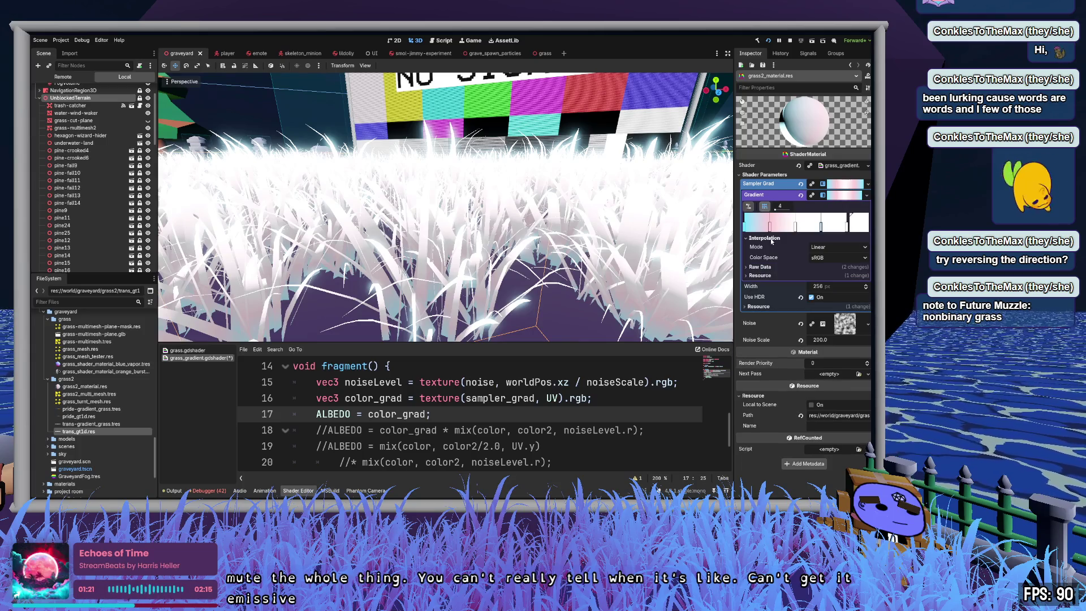
pyautogui.click(831, 257)
pyautogui.click(828, 276)
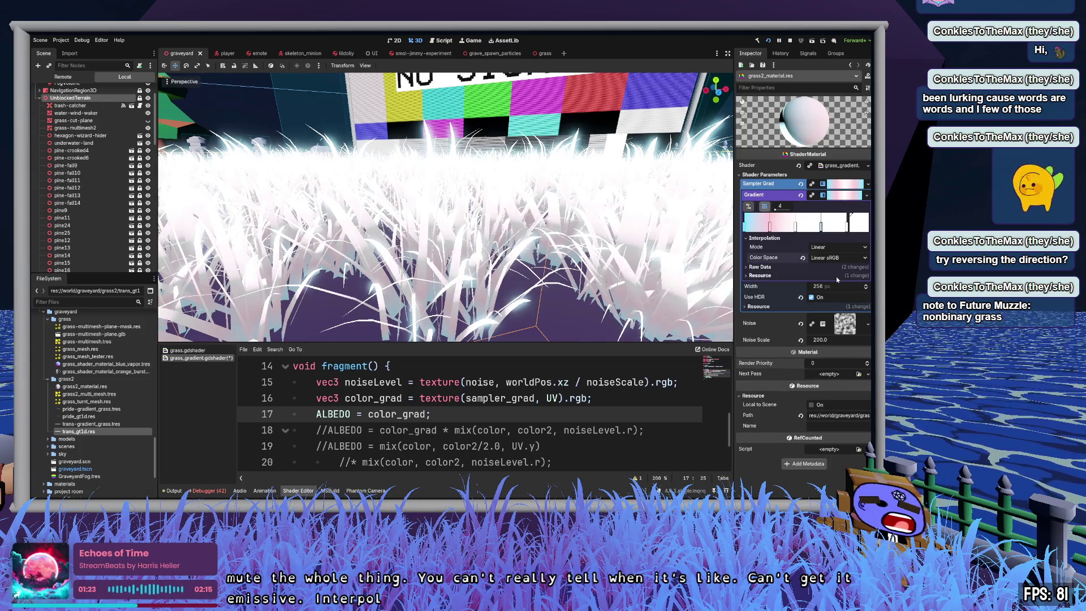
pyautogui.click(803, 257)
# Step: Try Constant and Cubic gradient interpolation, then set it back to Linear
pyautogui.click(820, 247)
pyautogui.click(826, 268)
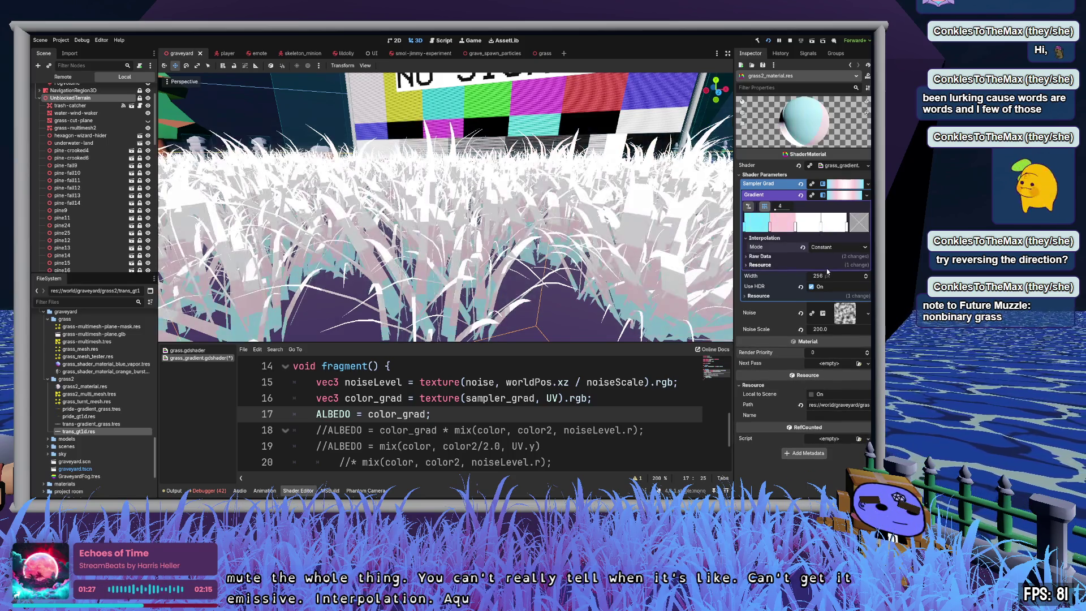
pyautogui.click(829, 247)
pyautogui.click(826, 278)
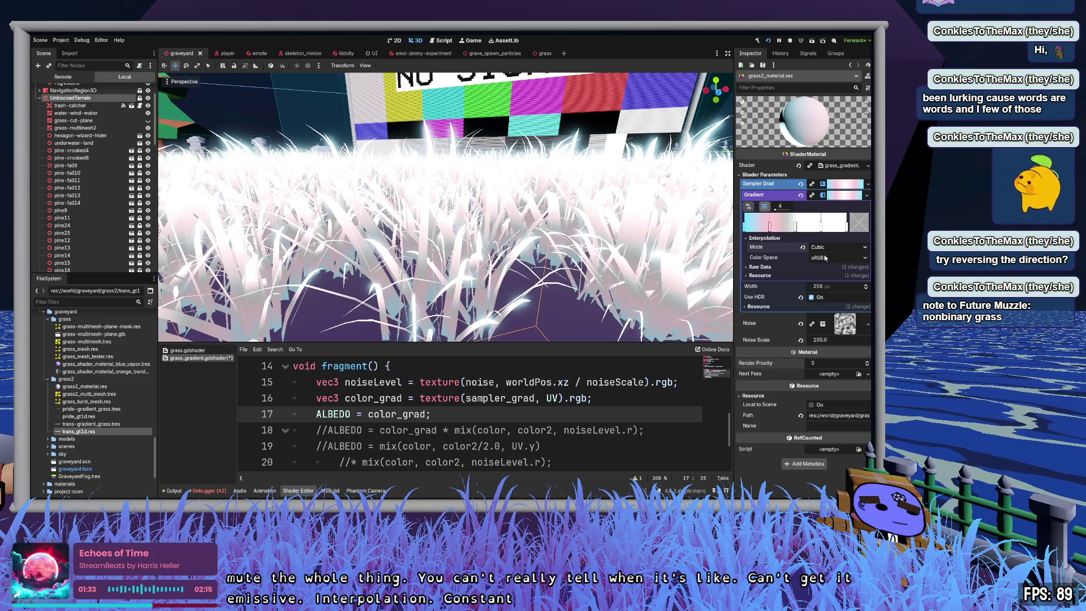
pyautogui.click(829, 247)
pyautogui.click(825, 259)
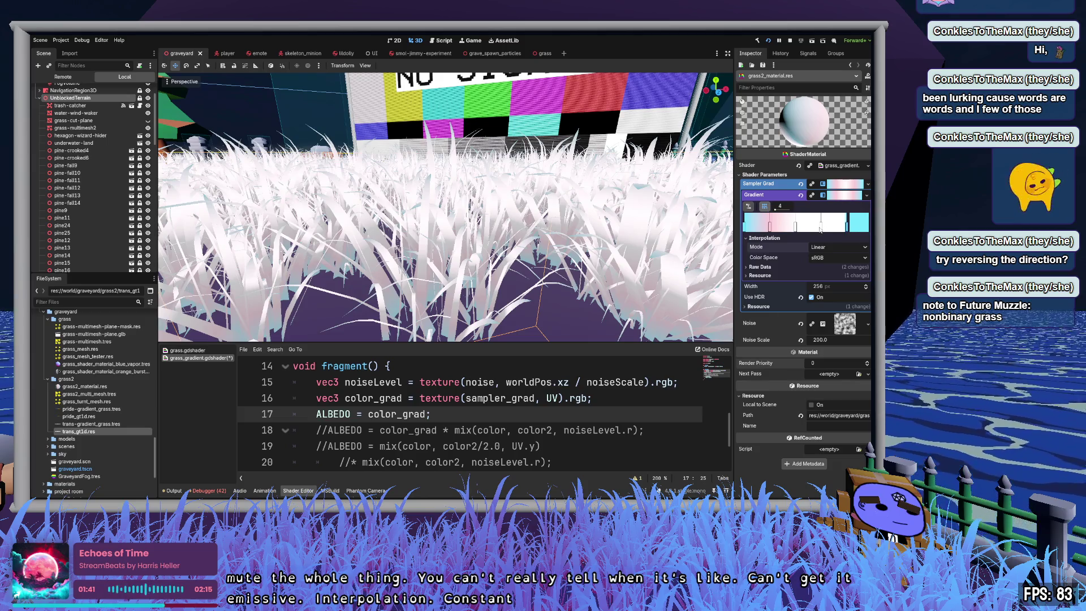
# Step: Select the white end stop, save the graveyard scene, and return to the grass scene
pyautogui.click(821, 227)
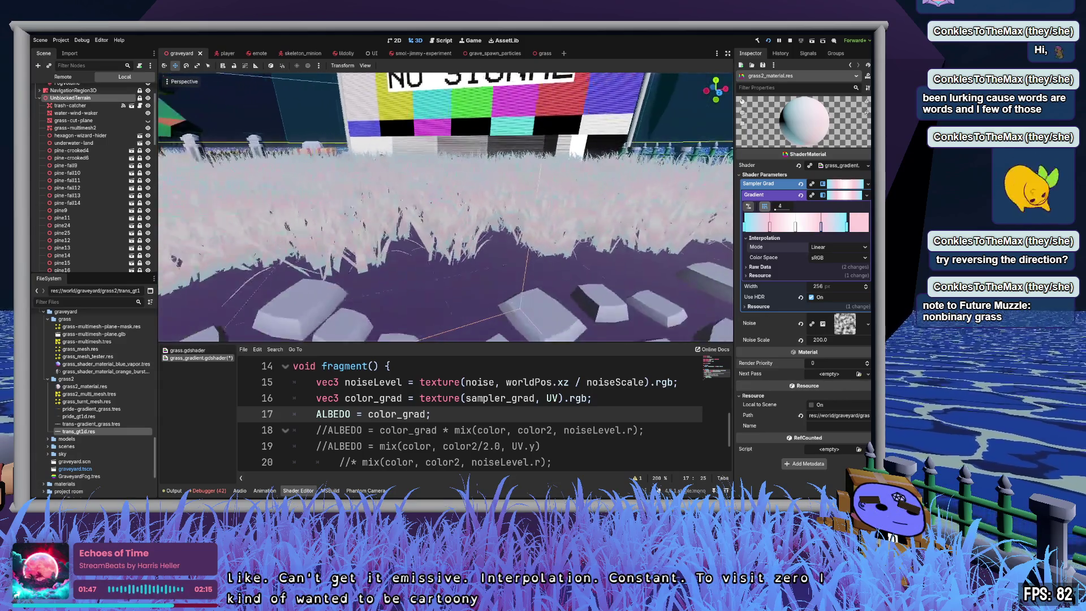
pyautogui.hotkey('ctrl', 's')
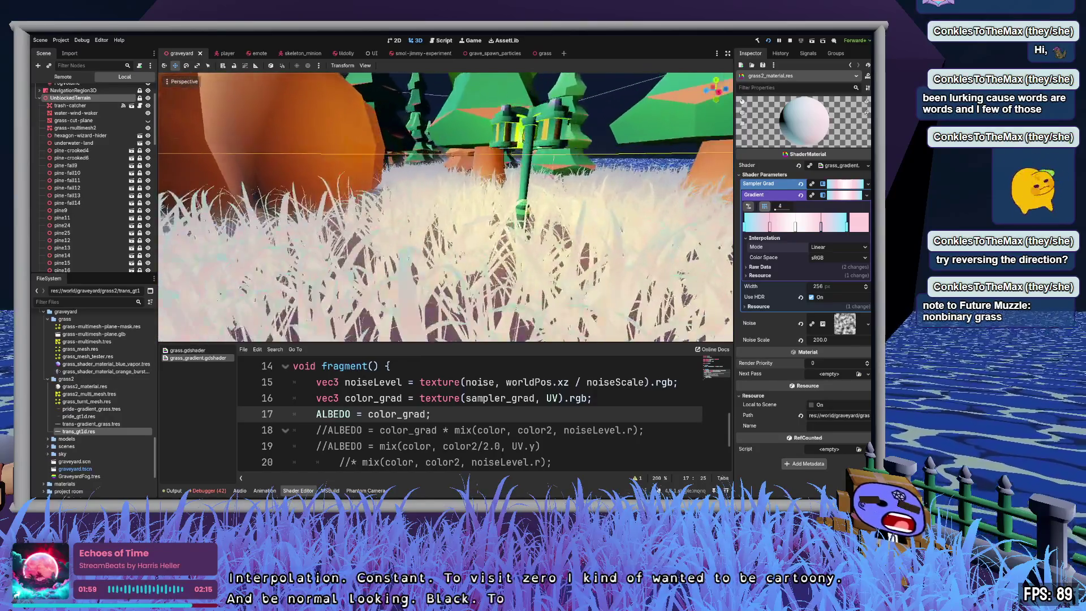
pyautogui.click(542, 53)
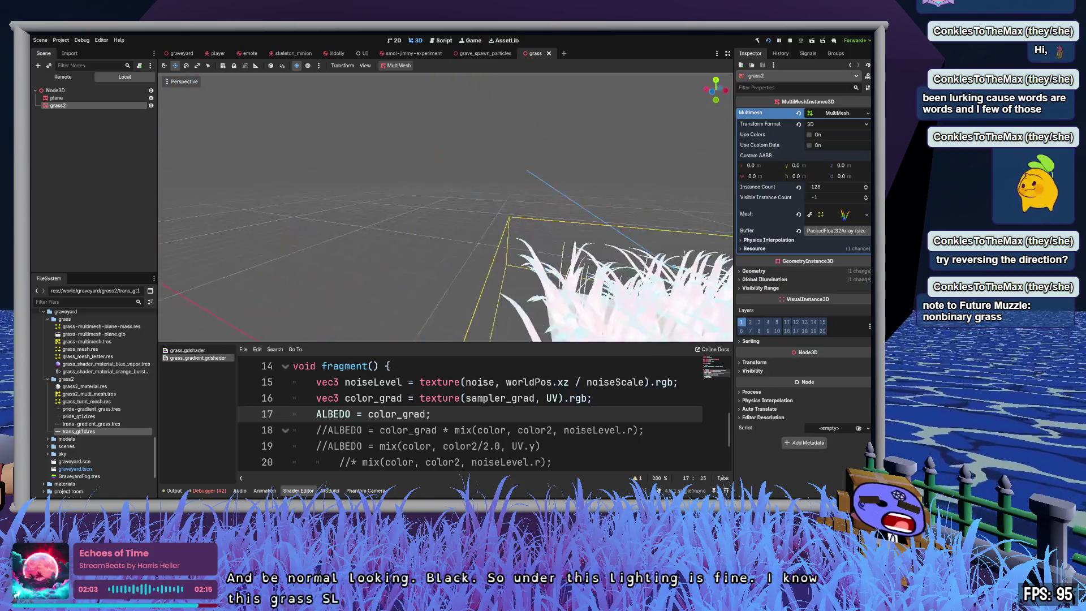
# Step: Check the grass MultiMesh's mesh and gradient settings, then bring up grass2_material.res in the Inspector
pyautogui.scroll(-3, 546, 243)
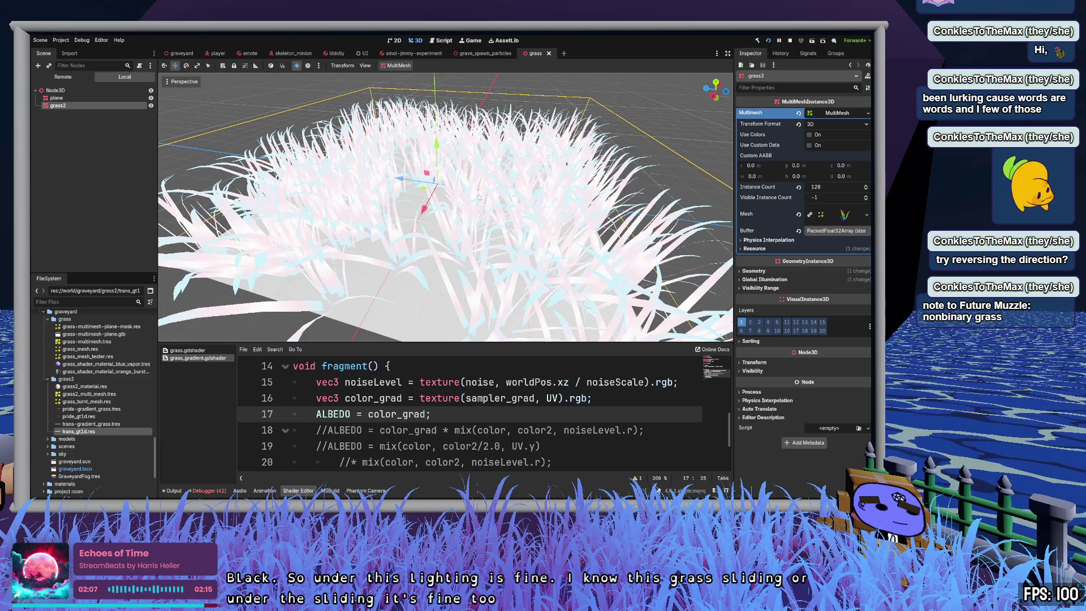
pyautogui.click(852, 219)
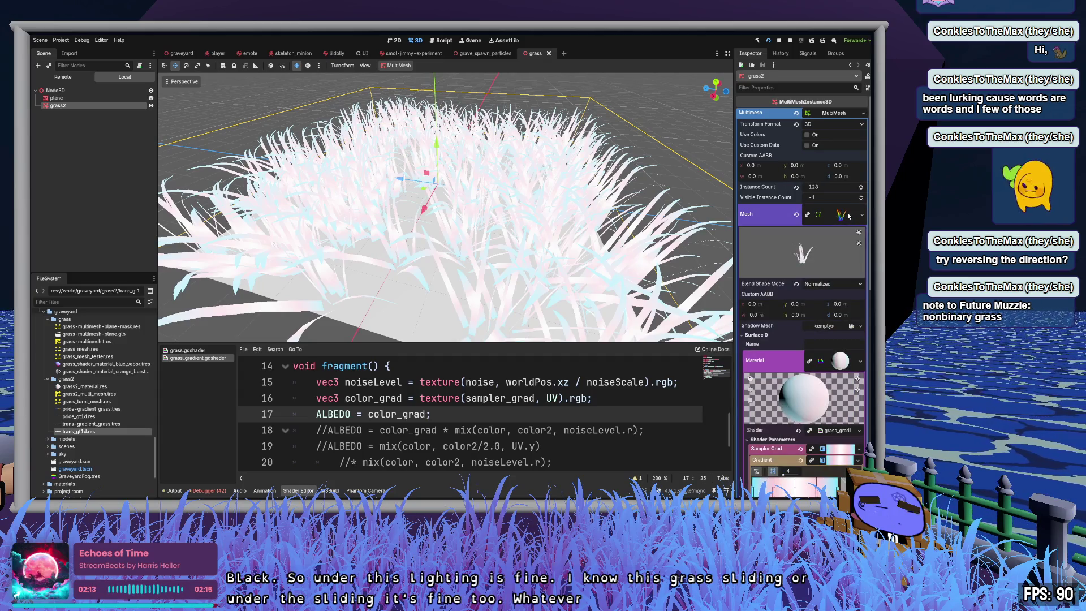
pyautogui.click(842, 460)
pyautogui.click(842, 450)
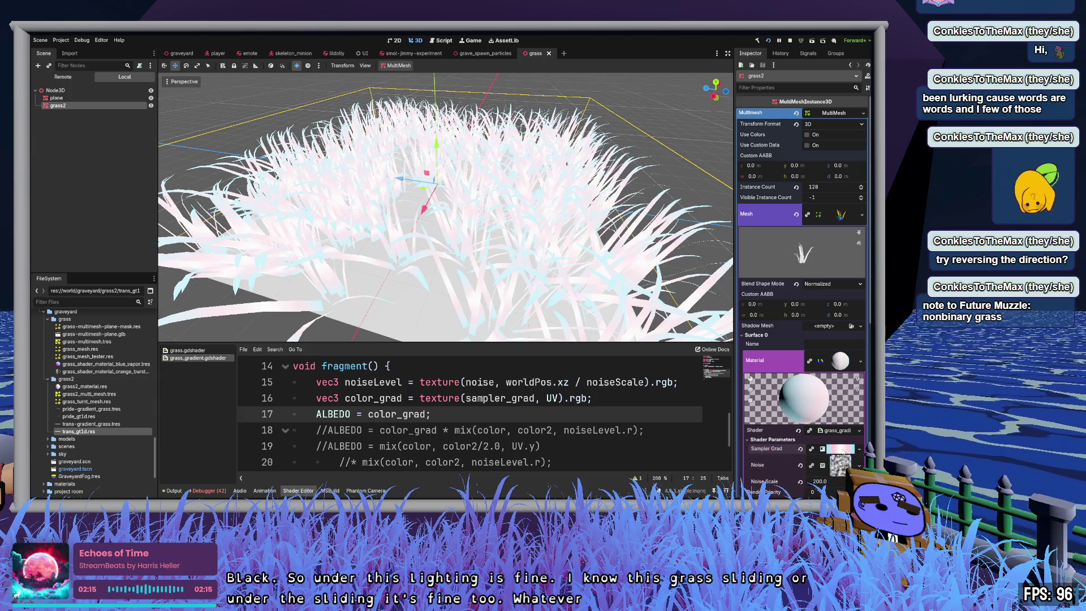
pyautogui.click(841, 362)
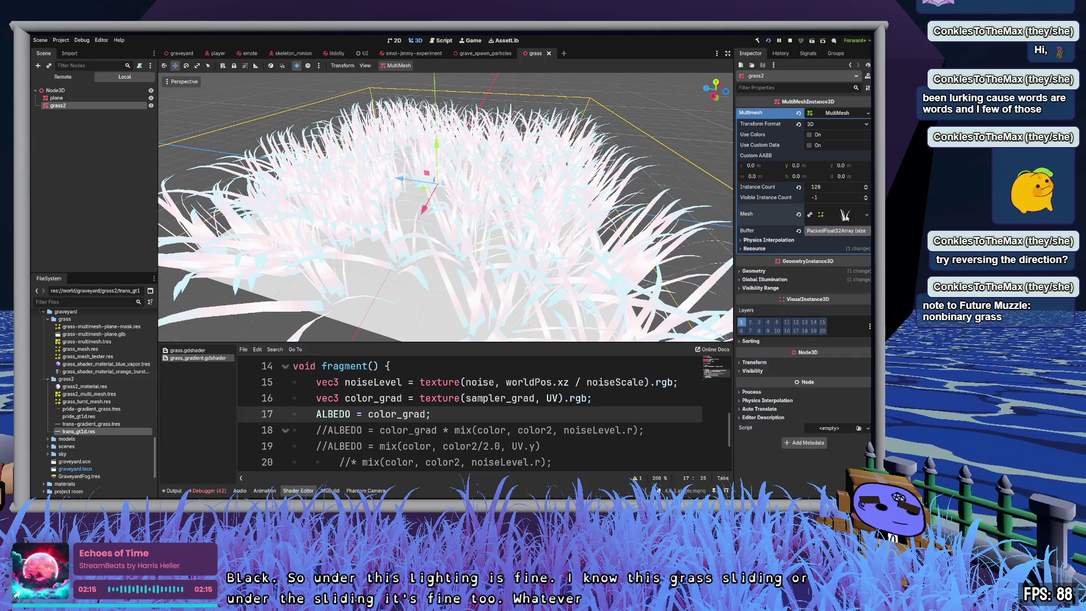
pyautogui.click(98, 388)
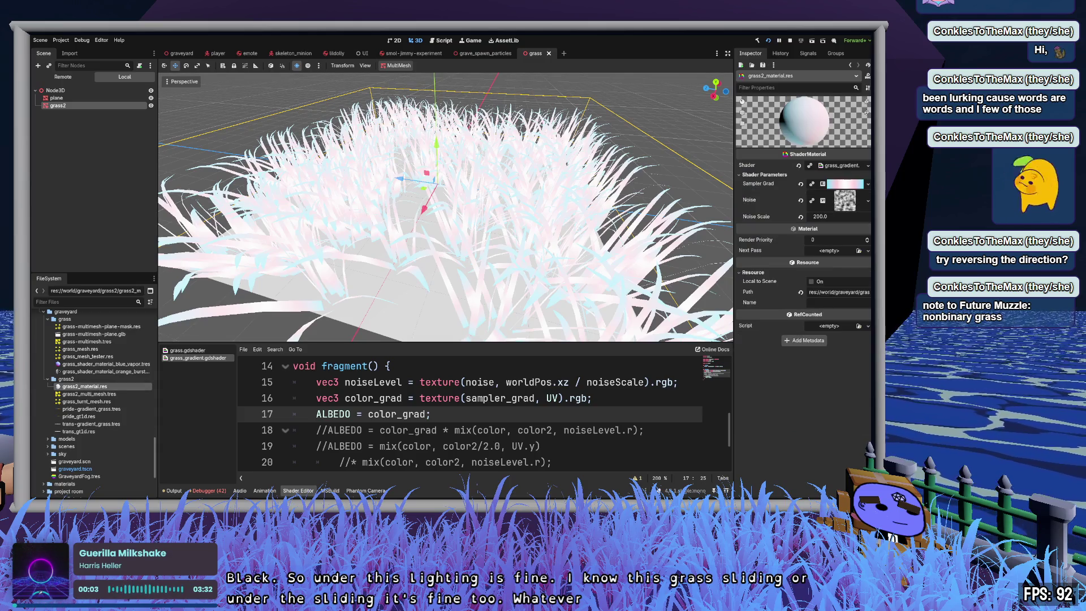
# Step: Compare the Sampler Grad gradient texture with HDR on and off, then save
pyautogui.click(848, 184)
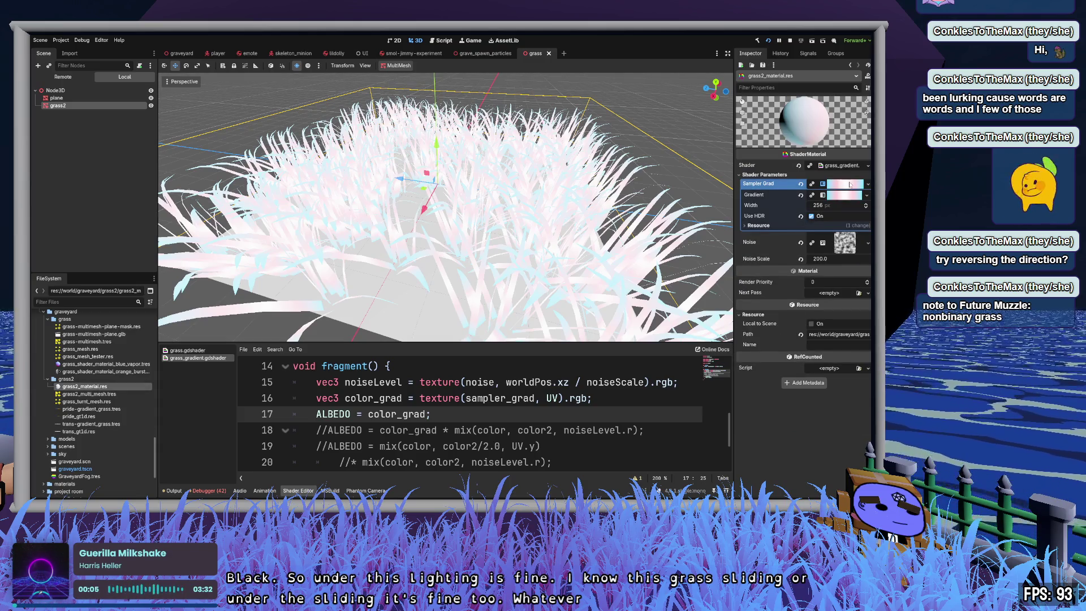
pyautogui.click(813, 216)
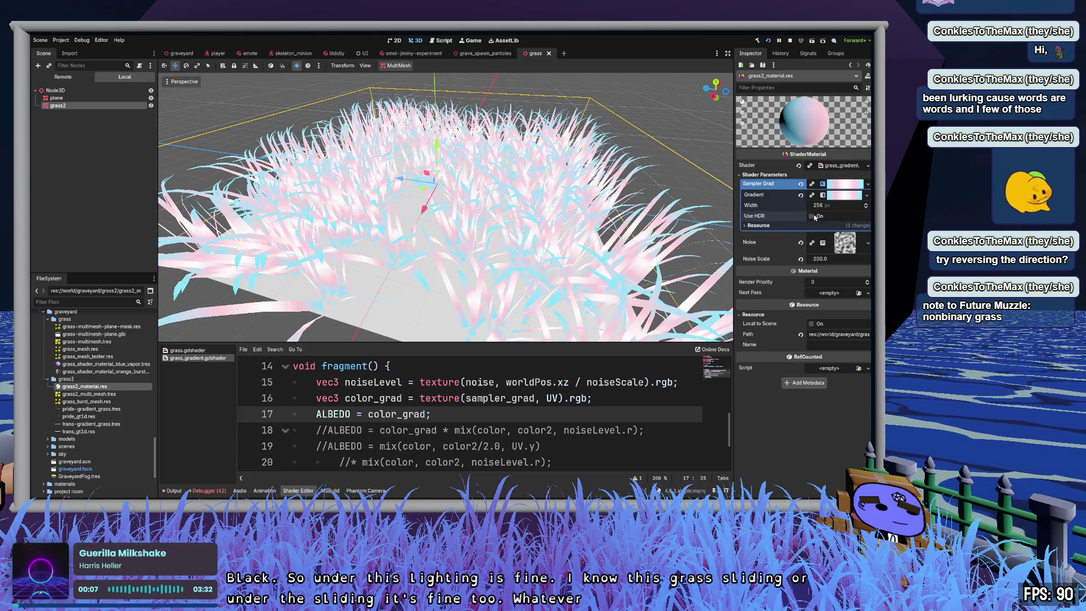
pyautogui.doubleClick(814, 217)
pyautogui.click(814, 216)
pyautogui.click(814, 217)
pyautogui.hotkey('ctrl', 's')
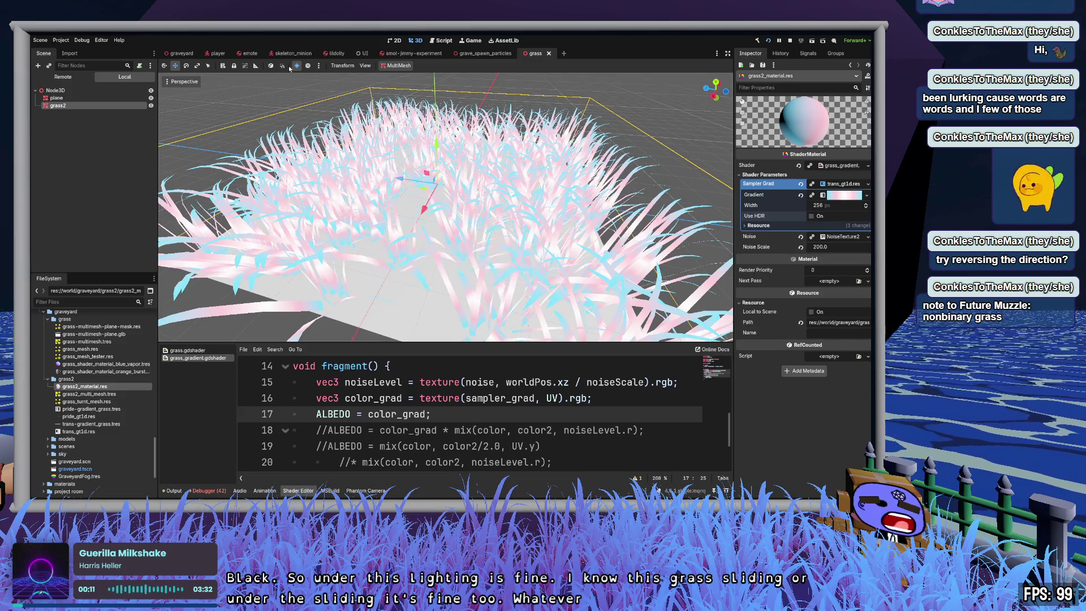
# Step: From the graveyard scene, leave gradient HDR off, save, and lower Noise Scale from 200.0 to 20.0
pyautogui.click(182, 53)
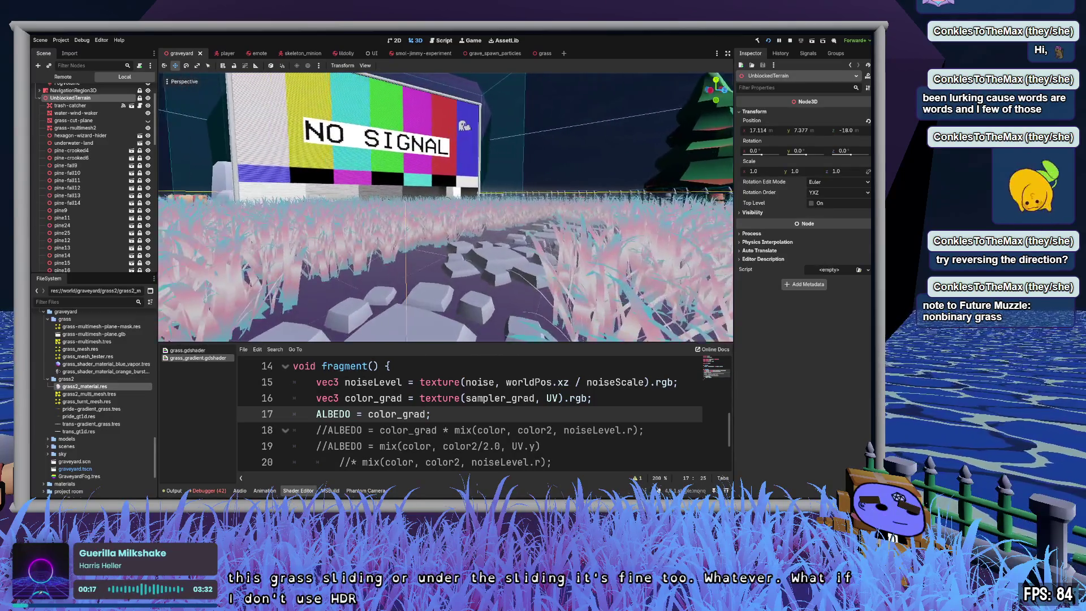
pyautogui.doubleClick(79, 386)
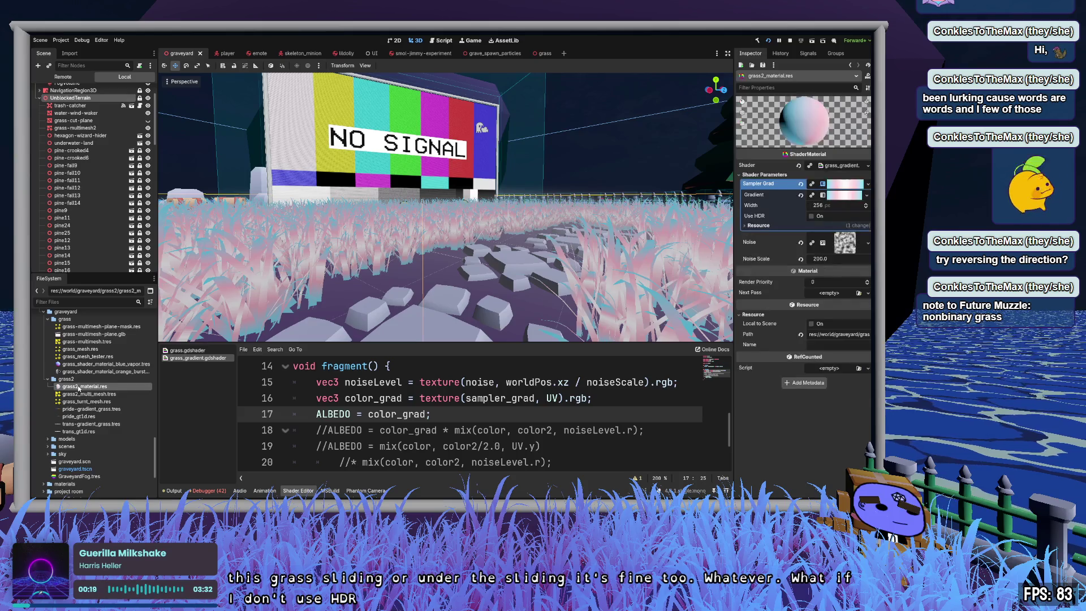
pyautogui.click(811, 217)
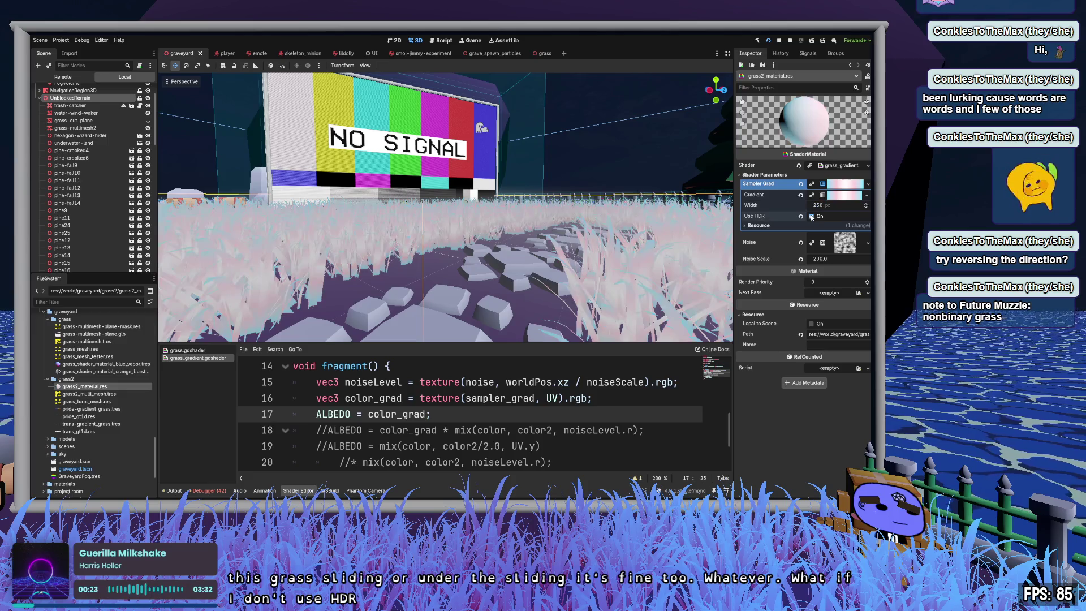
pyautogui.click(811, 217)
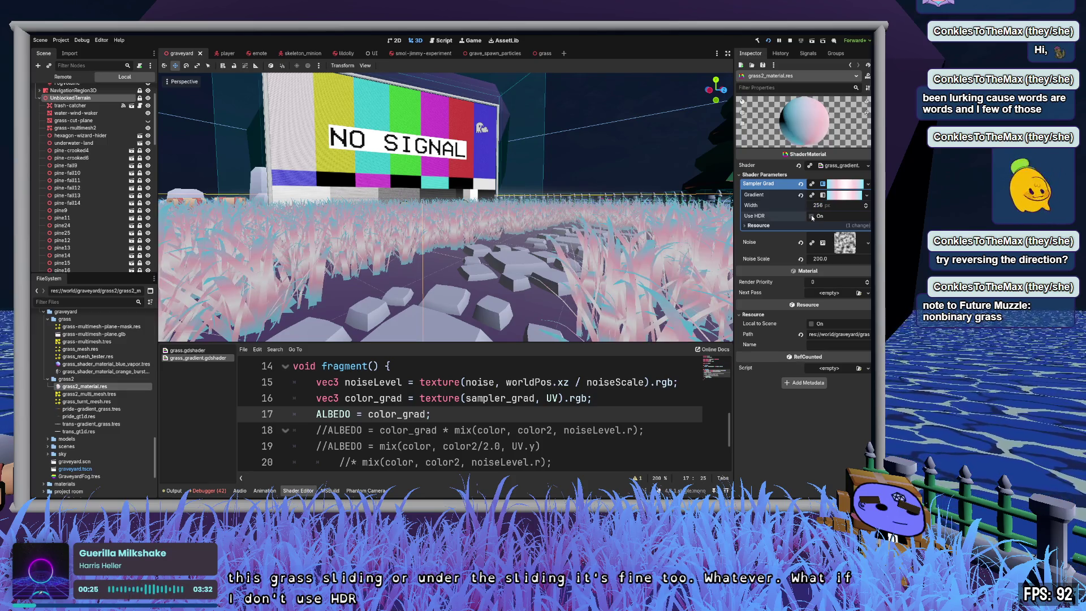
pyautogui.hotkey('ctrl', 's')
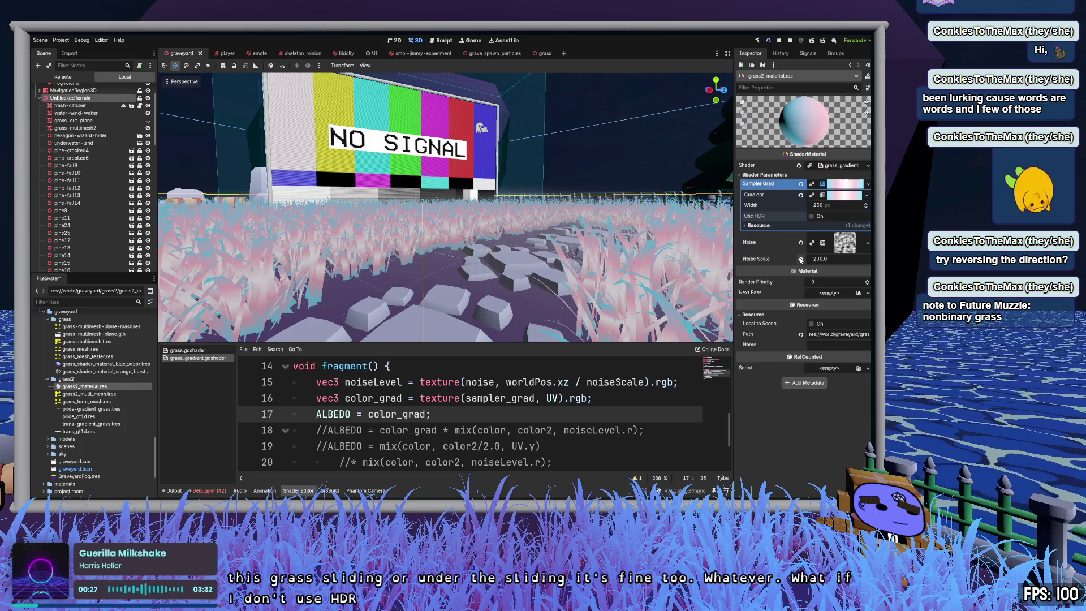
pyautogui.moveTo(817, 259); pyautogui.dragTo(800, 262)
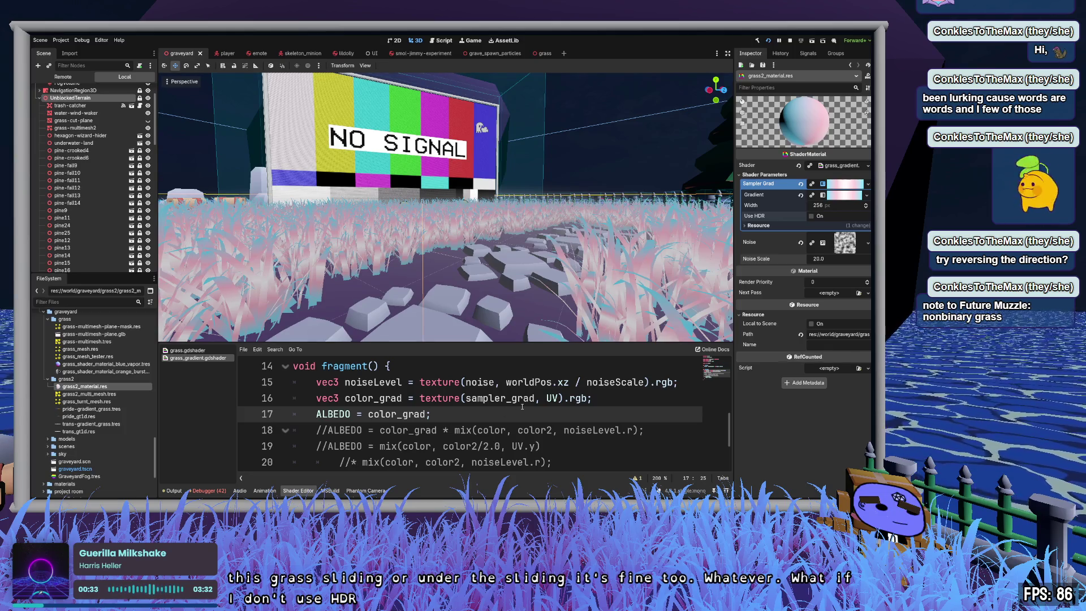
pyautogui.scroll(-2, 522, 406)
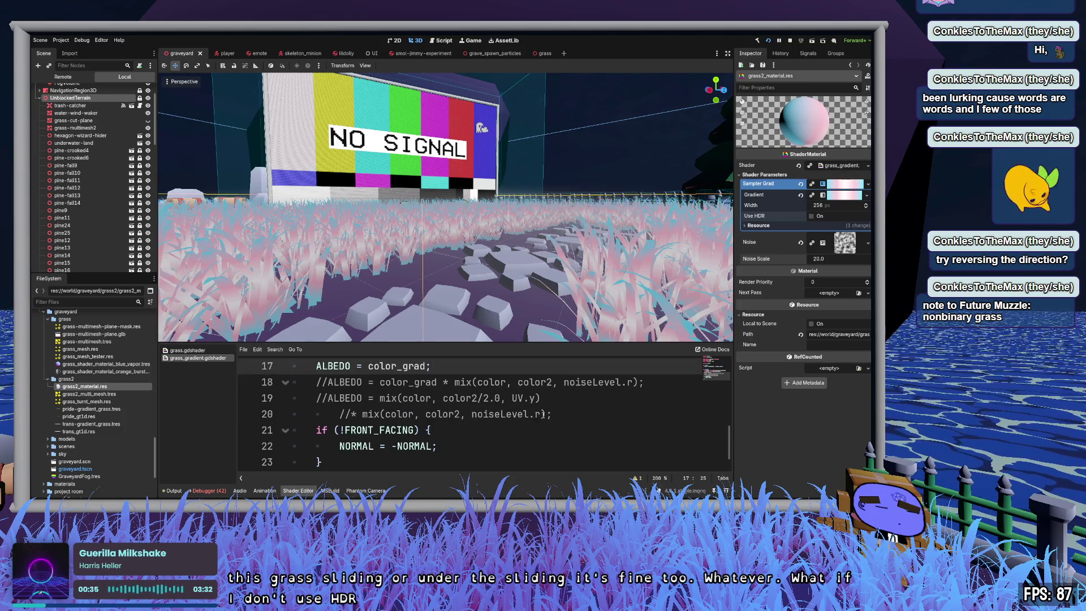
# Step: Change line 17 of the grass shader to ALBEDO = color_grad * noiseLevel;
pyautogui.moveTo(471, 416); pyautogui.dragTo(528, 414)
pyautogui.click(481, 367)
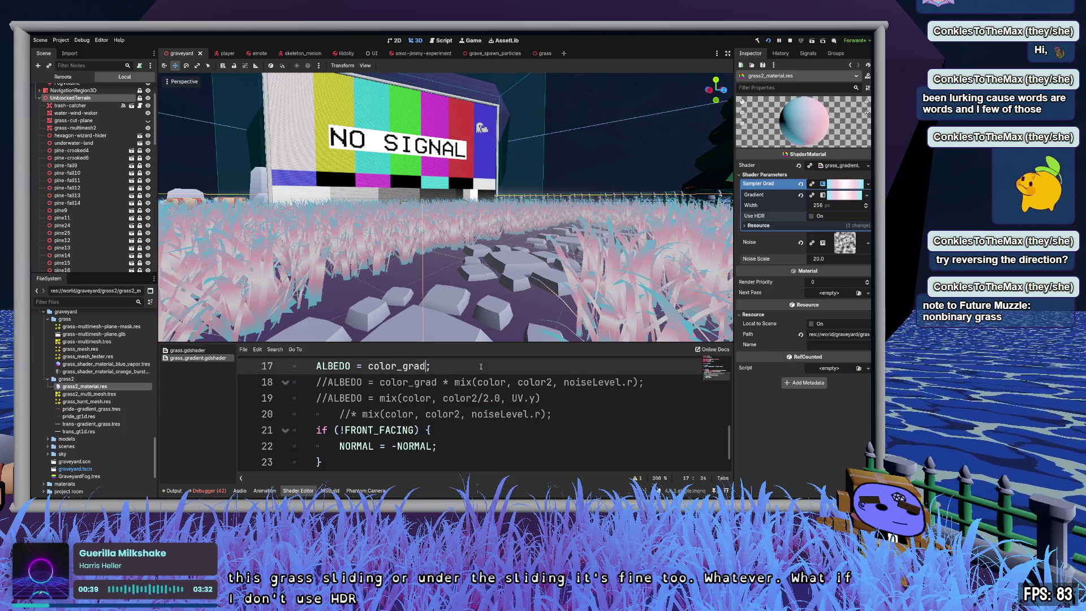
pyautogui.write(' * noiseLevel')
pyautogui.press('Down')
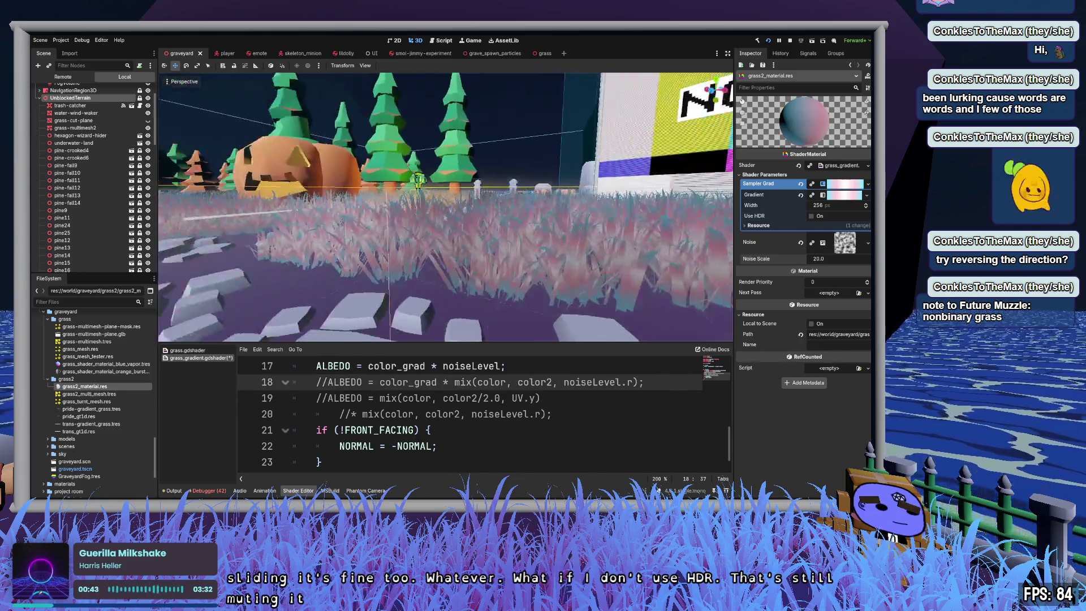
# Step: Make the noise texture act as a normal map with Invert left off, and view the grass scene
pyautogui.click(843, 245)
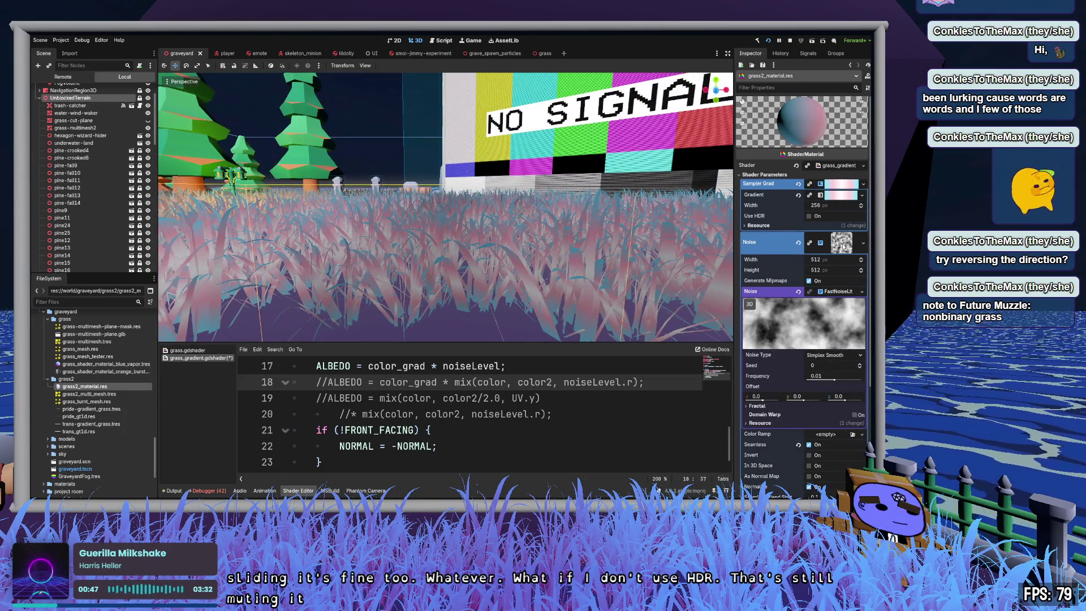
pyautogui.scroll(-2, 788, 401)
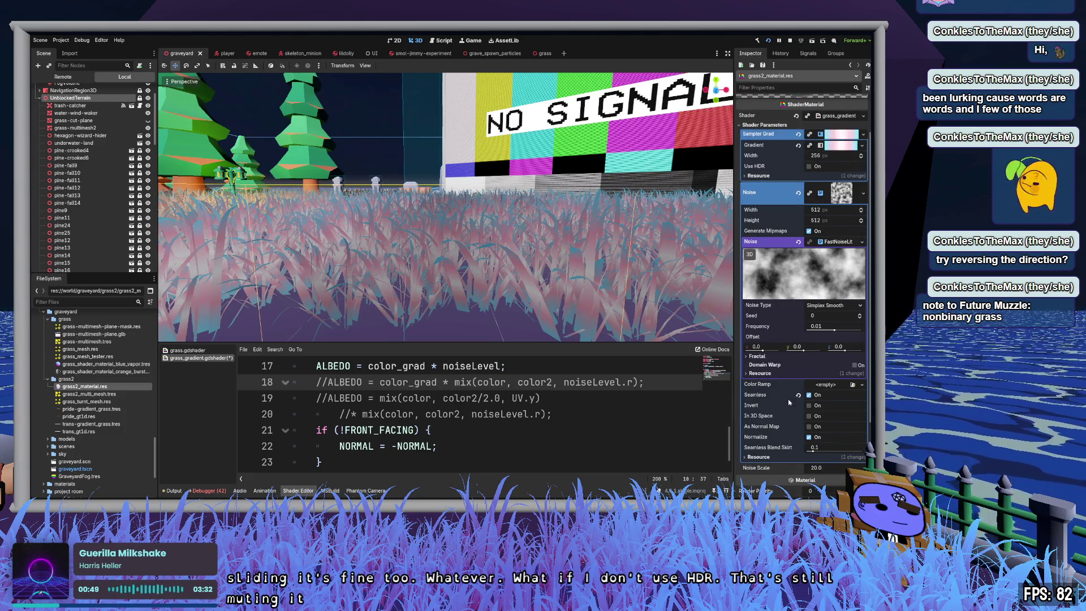
pyautogui.click(809, 406)
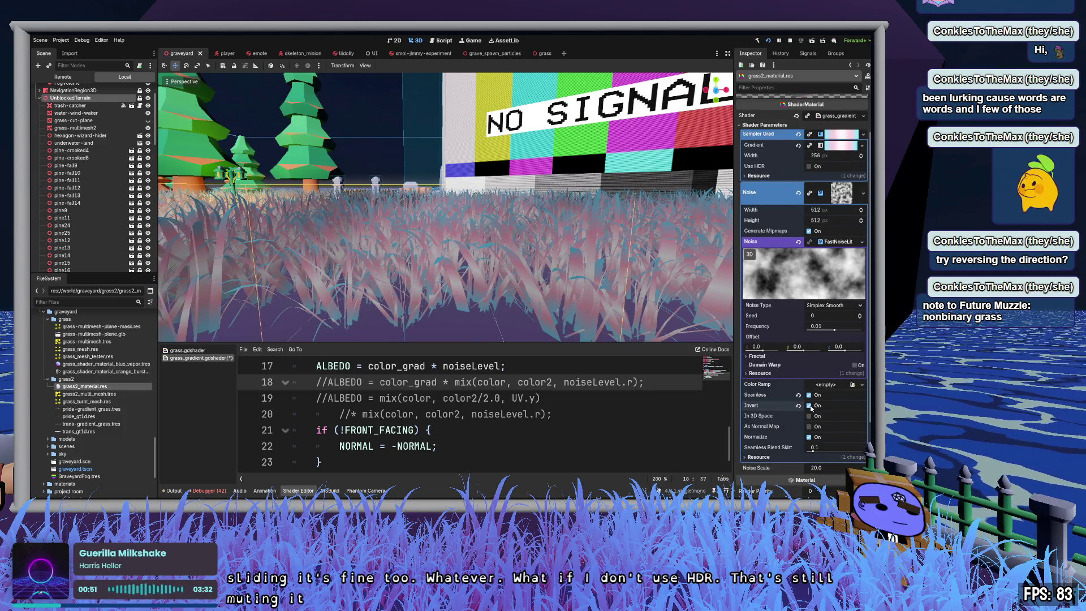
pyautogui.click(809, 406)
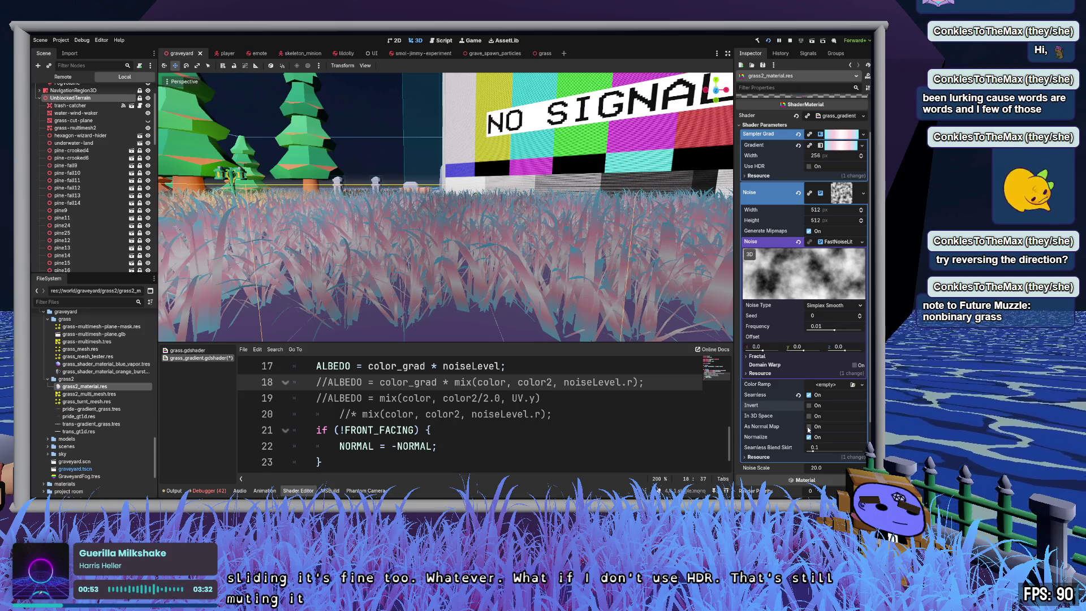
pyautogui.click(809, 427)
pyautogui.moveTo(446, 206)
pyautogui.mouseDown()
pyautogui.moveTo(436, 209)
pyautogui.moveTo(435, 249)
pyautogui.moveTo(436, 209)
pyautogui.moveTo(514, 222)
pyautogui.moveTo(430, 215)
pyautogui.moveTo(430, 204)
pyautogui.mouseUp()
pyautogui.click(542, 53)
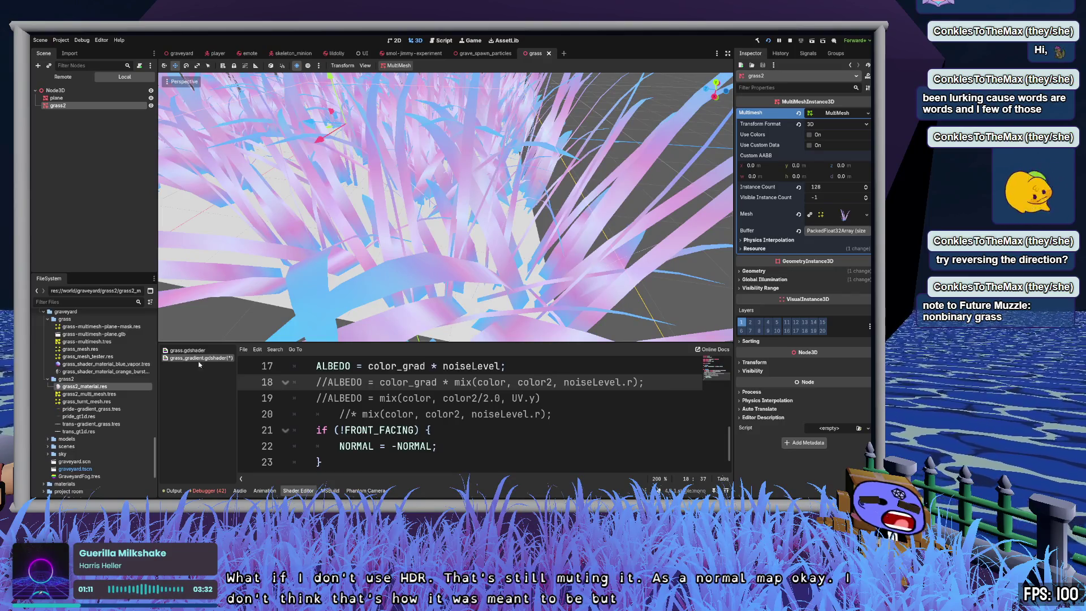
# Step: Turn off As Normal Map and enable In 3D Space on the grass2 noise texture, then save
pyautogui.click(85, 386)
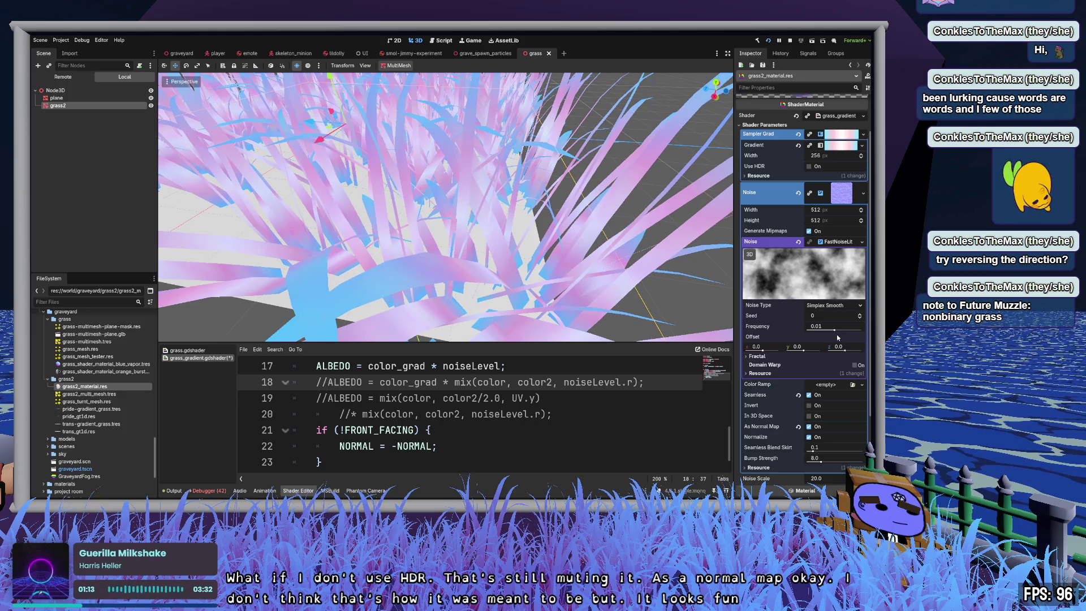
pyautogui.click(809, 426)
pyautogui.click(809, 426)
pyautogui.click(808, 426)
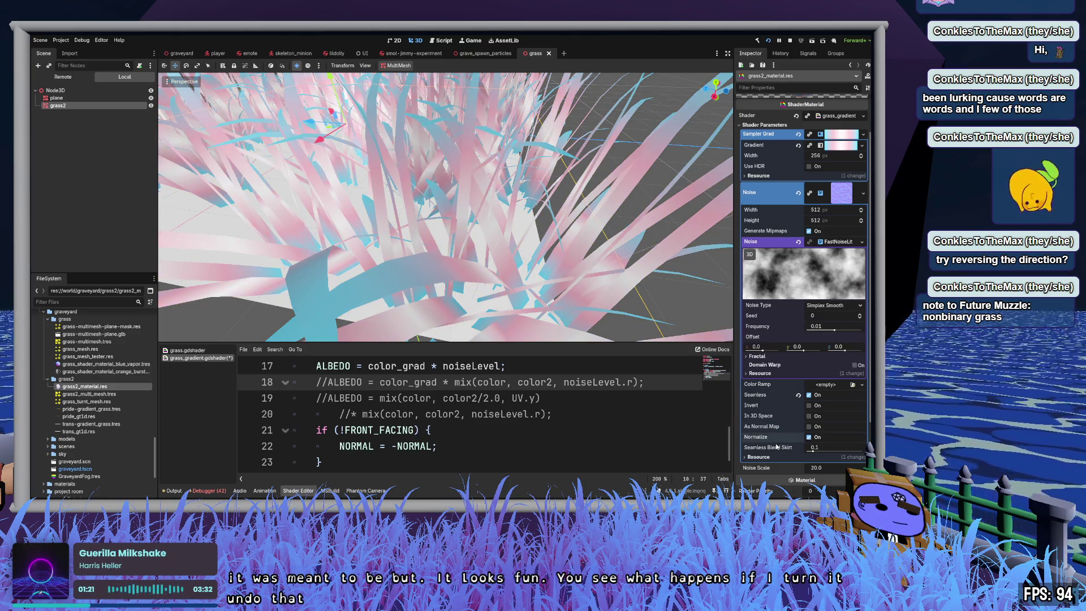
pyautogui.click(808, 416)
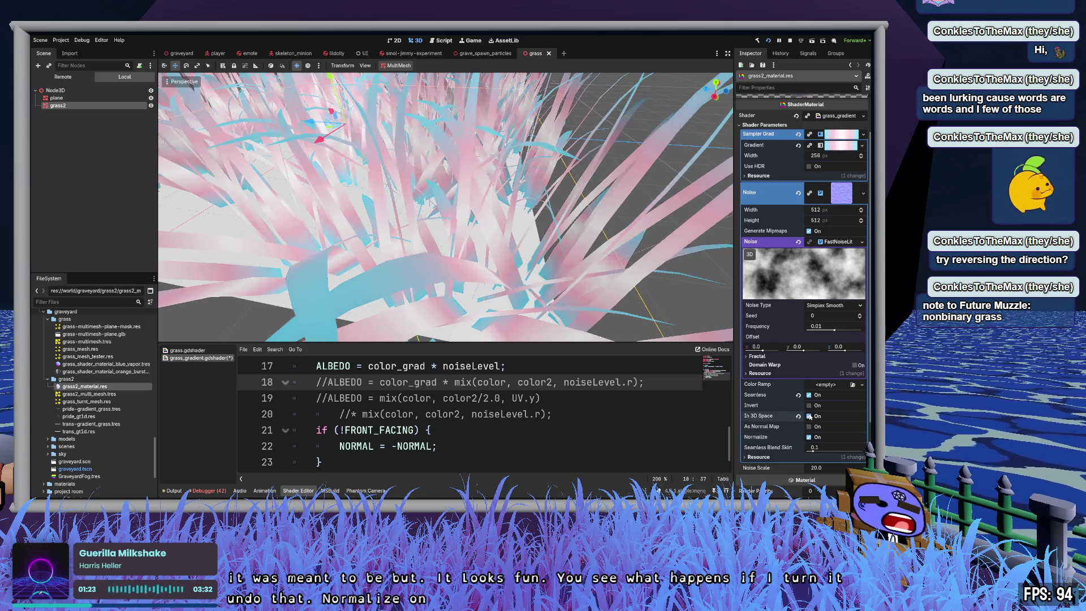
pyautogui.press('KP_3')
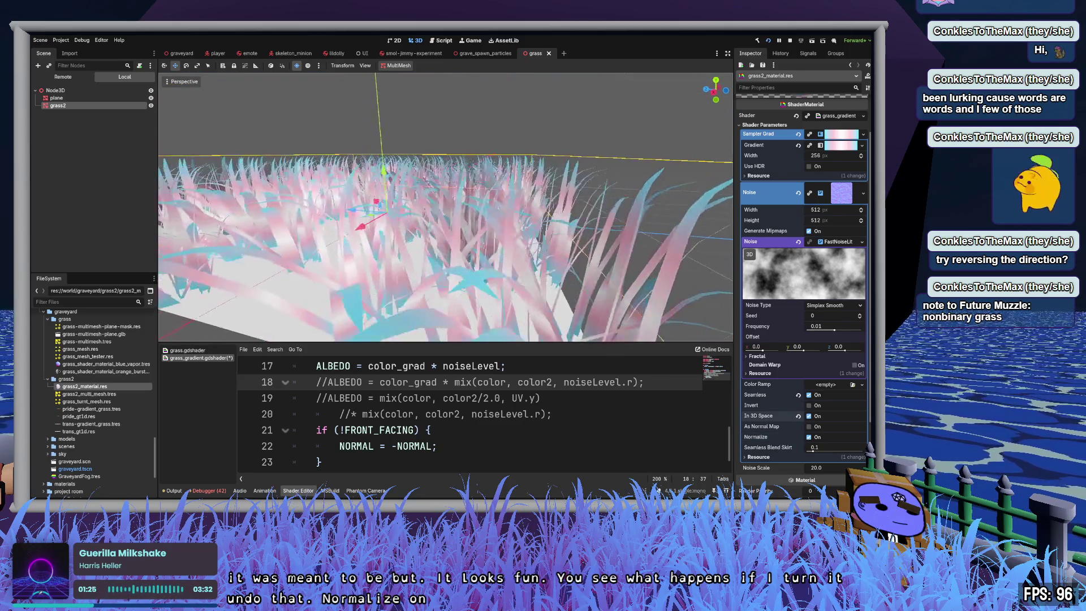
pyautogui.hotkey('ctrl', 's')
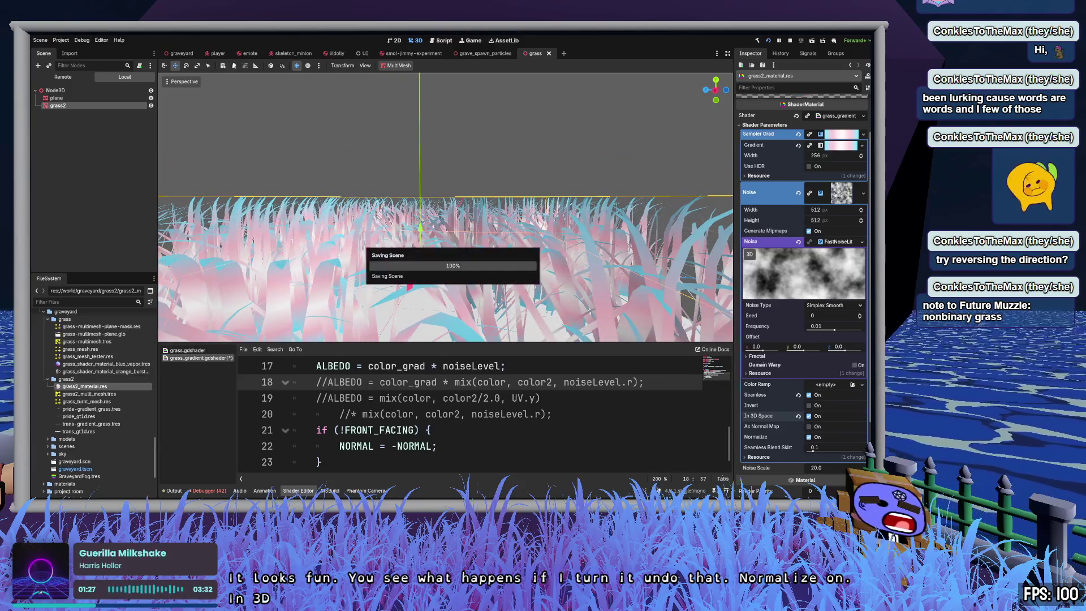
# Step: Fly around the graveyard past the NO SIGNAL board, pumpkins and trees to view the pastel grass
pyautogui.click(181, 54)
pyautogui.press('w')
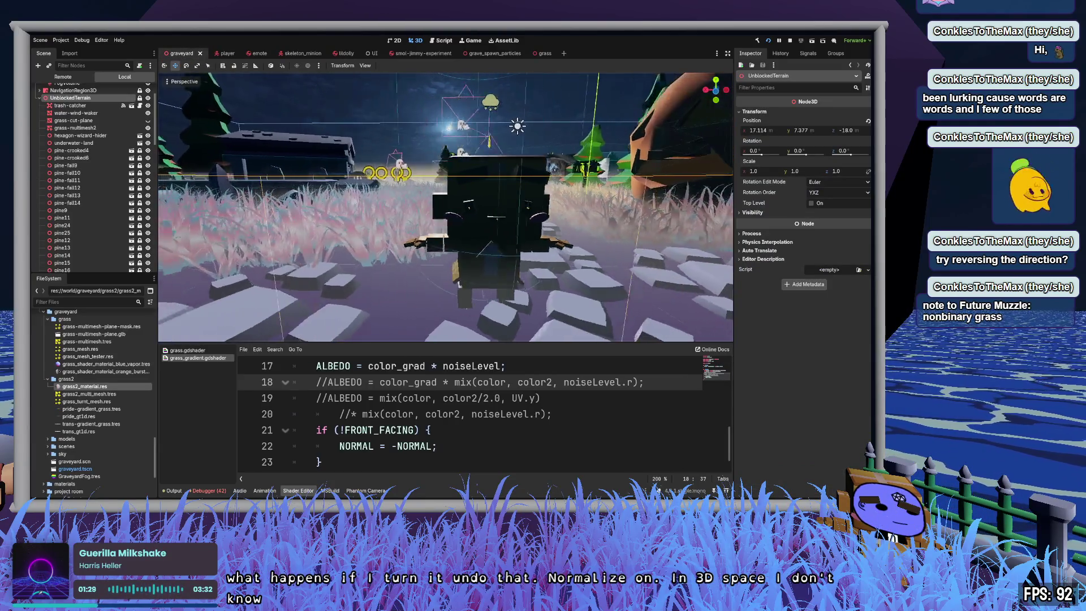
pyautogui.press('s')
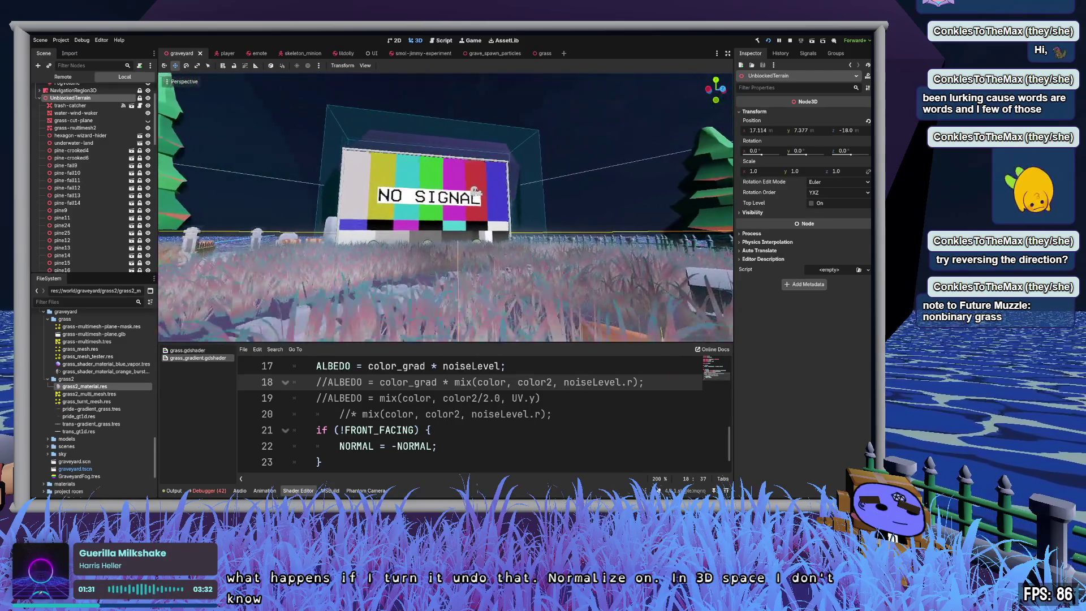
pyautogui.press('w')
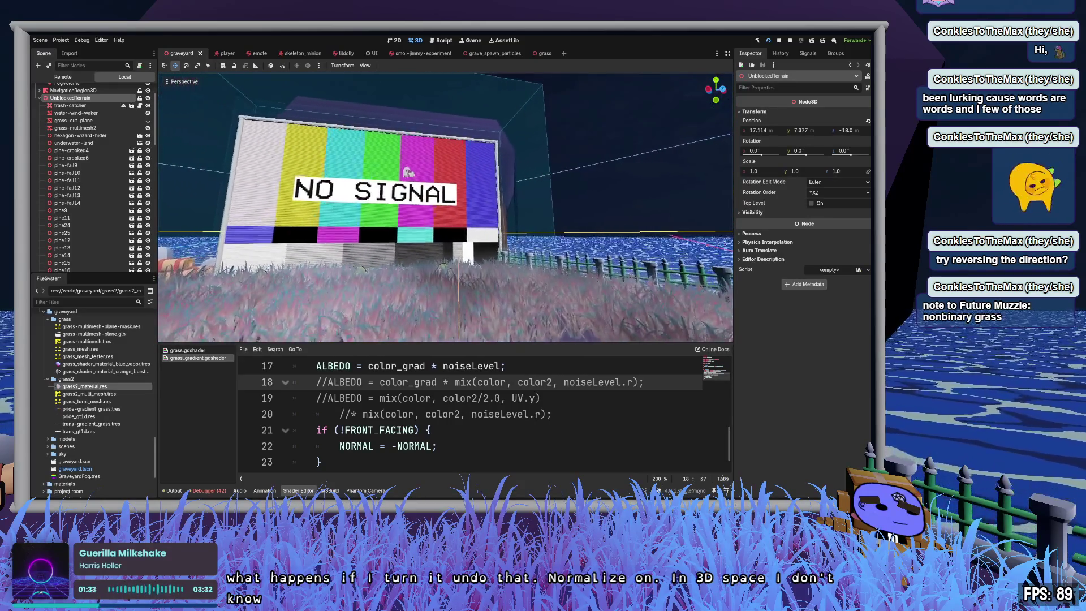
pyautogui.press('a')
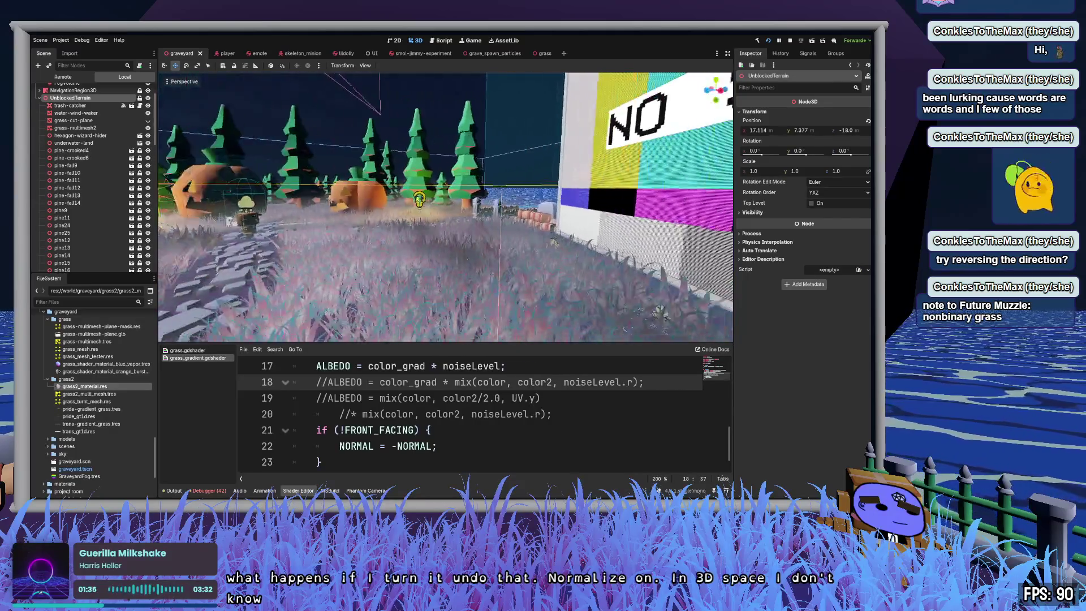
pyautogui.press('w')
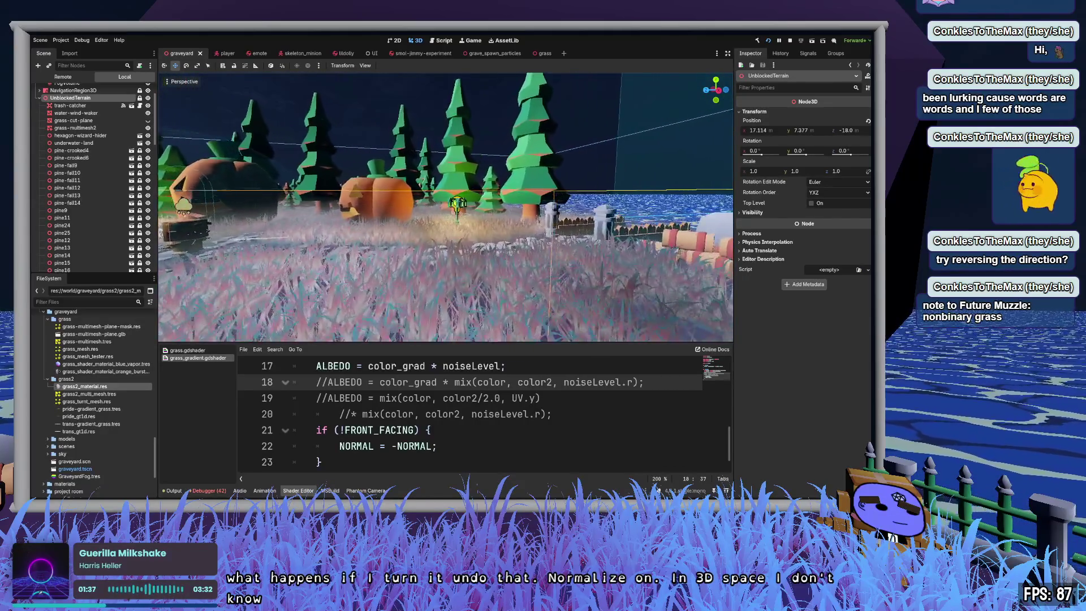
pyautogui.press('a')
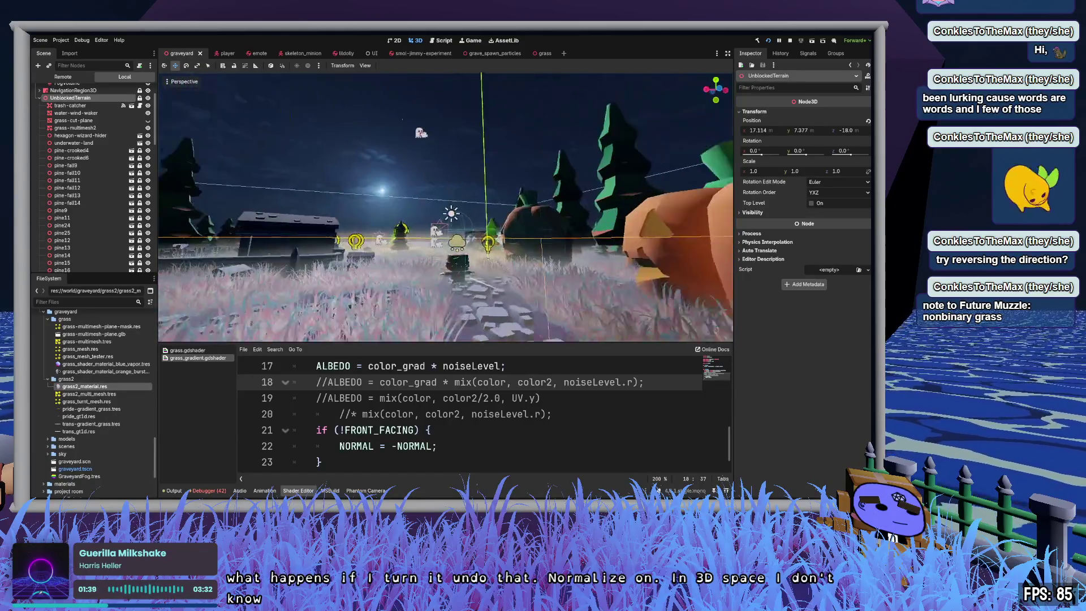
pyautogui.press('s')
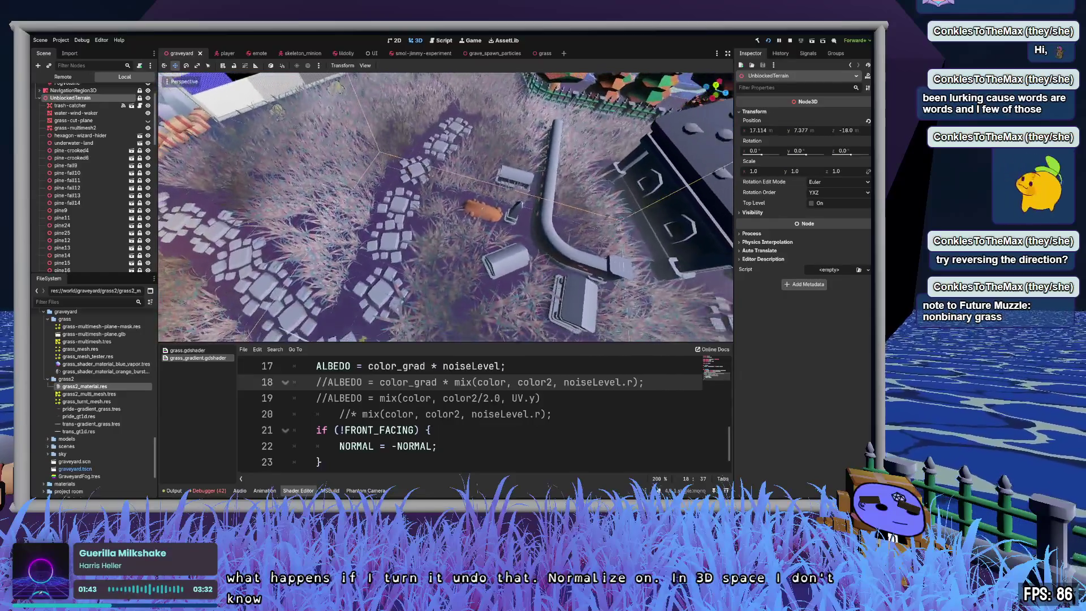
pyautogui.press('a')
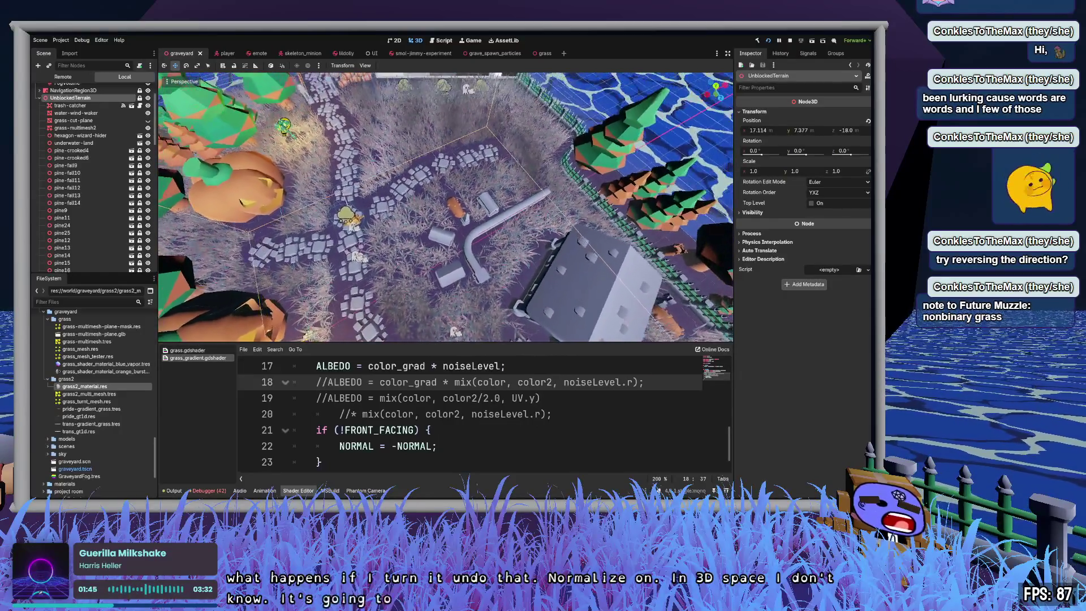
pyautogui.press('s')
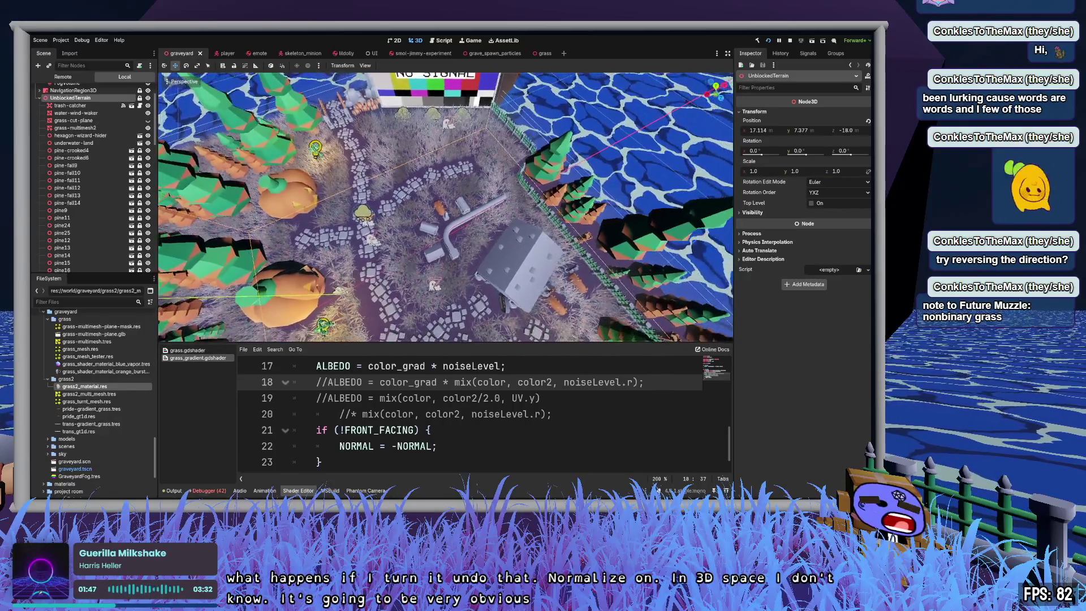
pyautogui.press('w')
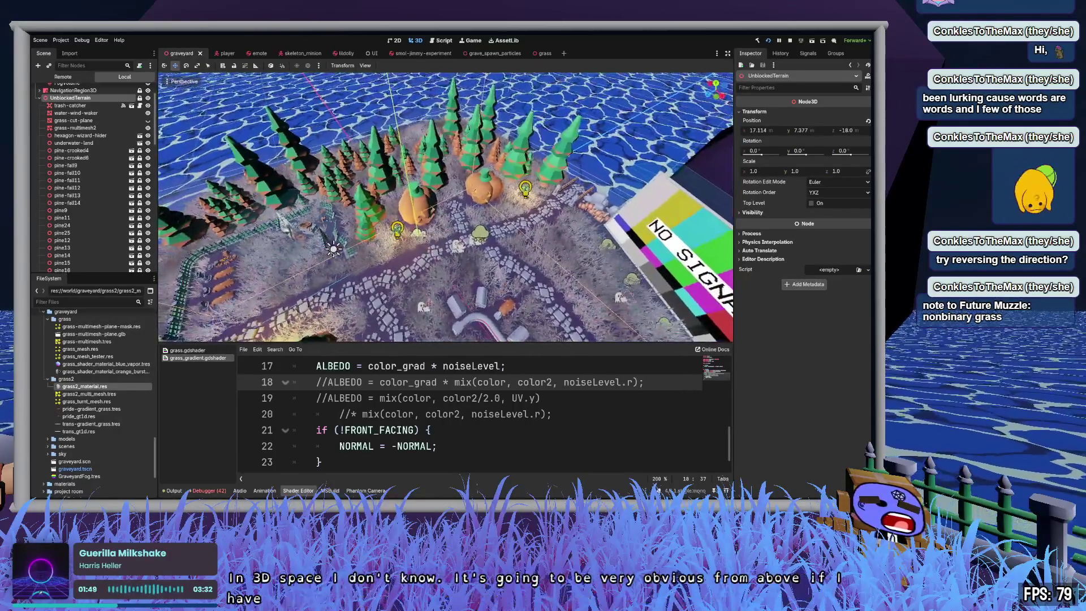
pyautogui.press('a')
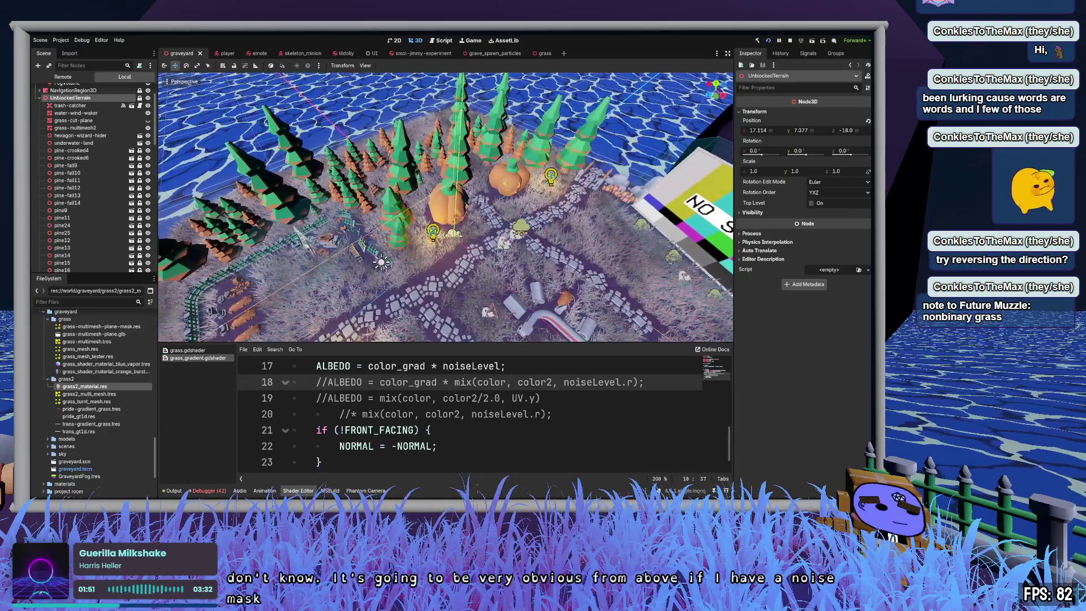
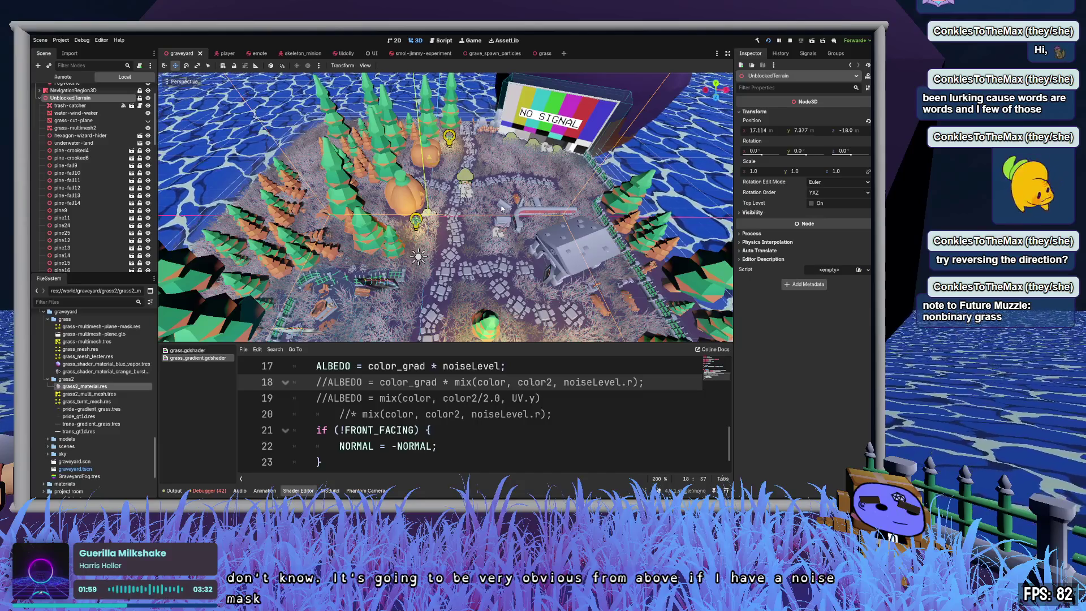
# Step: Replace the ' * noiseLevel' multiplier on the ALBEDO line with ' * 2.0'
pyautogui.click(426, 366)
pyautogui.hotkey('shift', 'End')
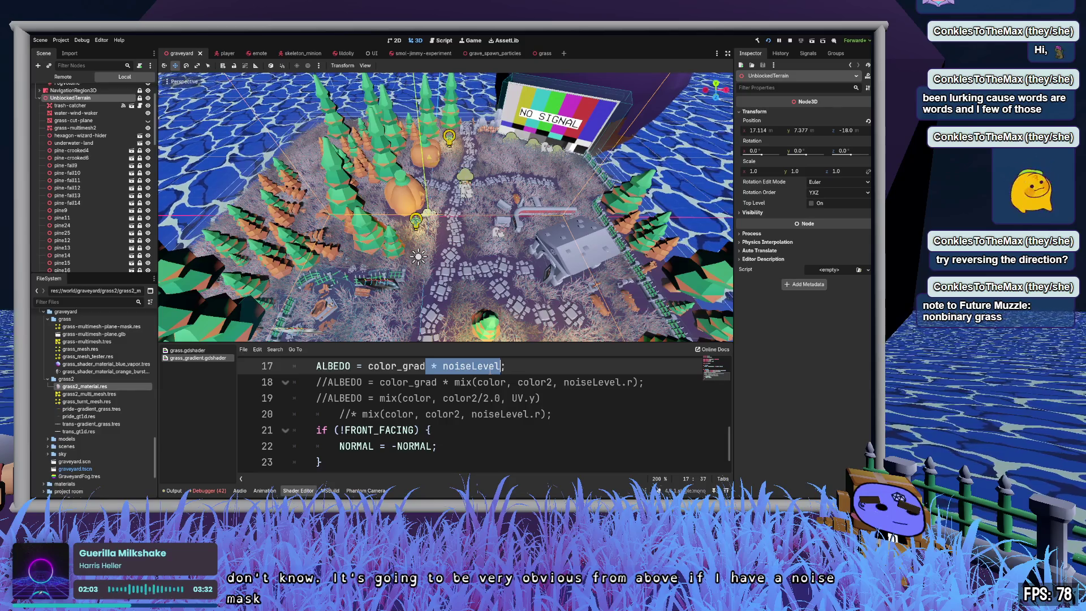
pyautogui.press('BackSpace')
pyautogui.click(599, 387)
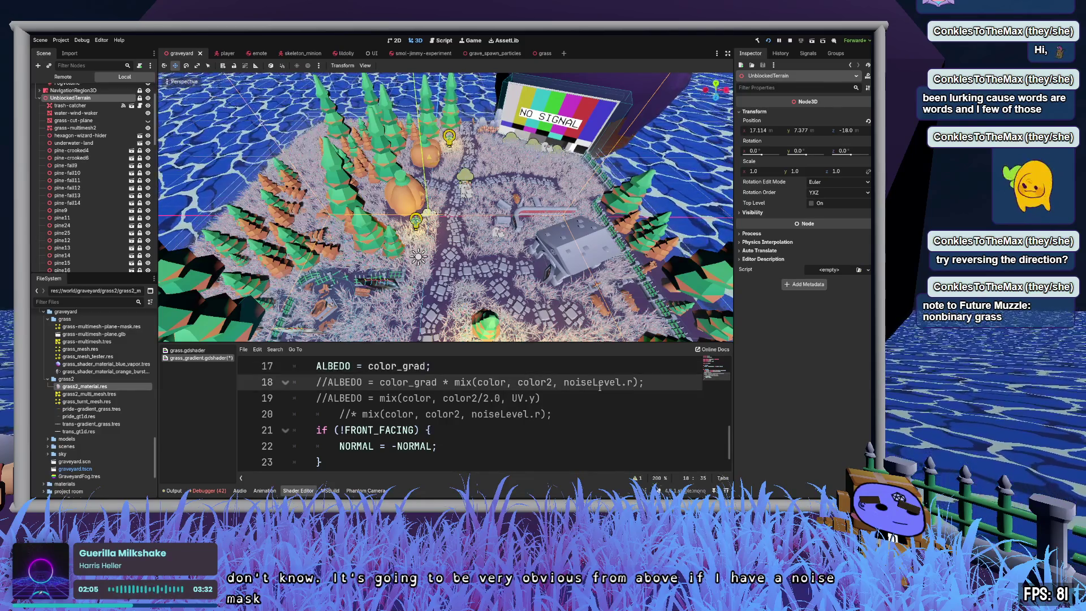
pyautogui.moveTo(578, 325); pyautogui.dragTo(418, 341)
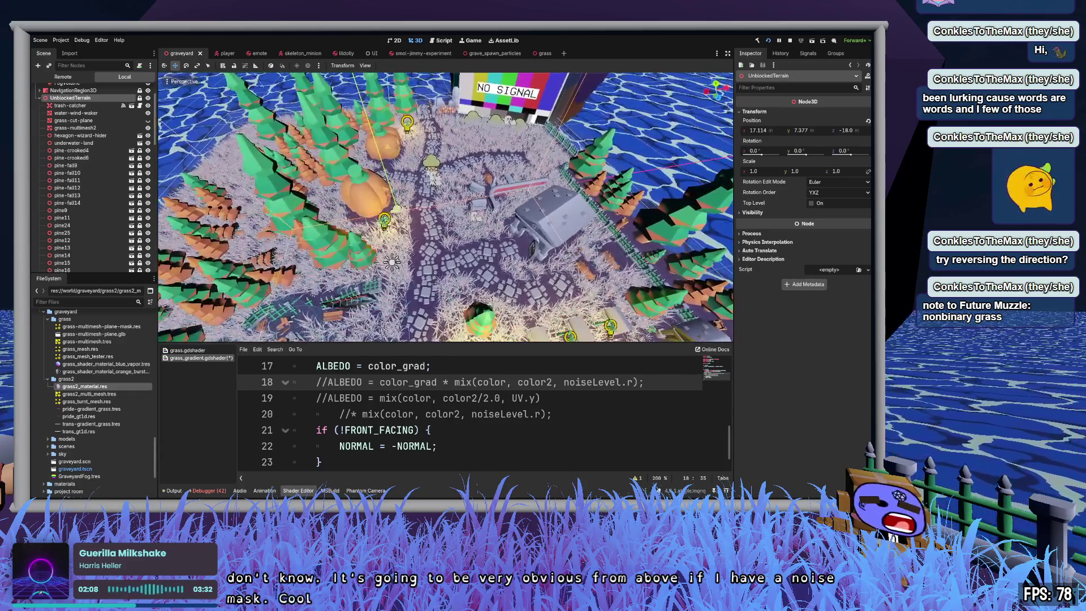
pyautogui.click(426, 366)
pyautogui.write('* 2.0')
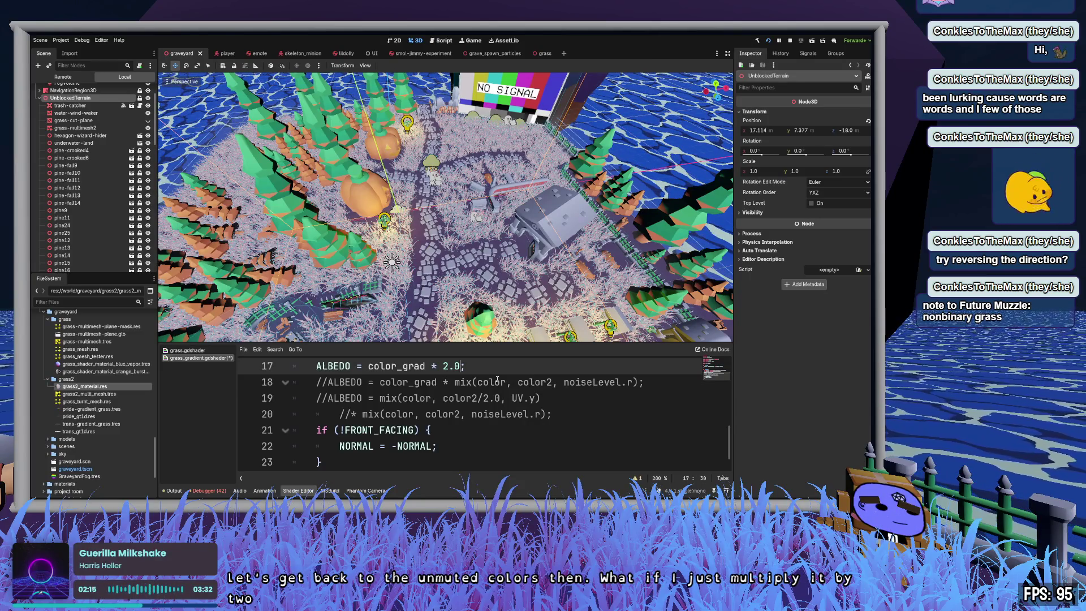
pyautogui.press('Down')
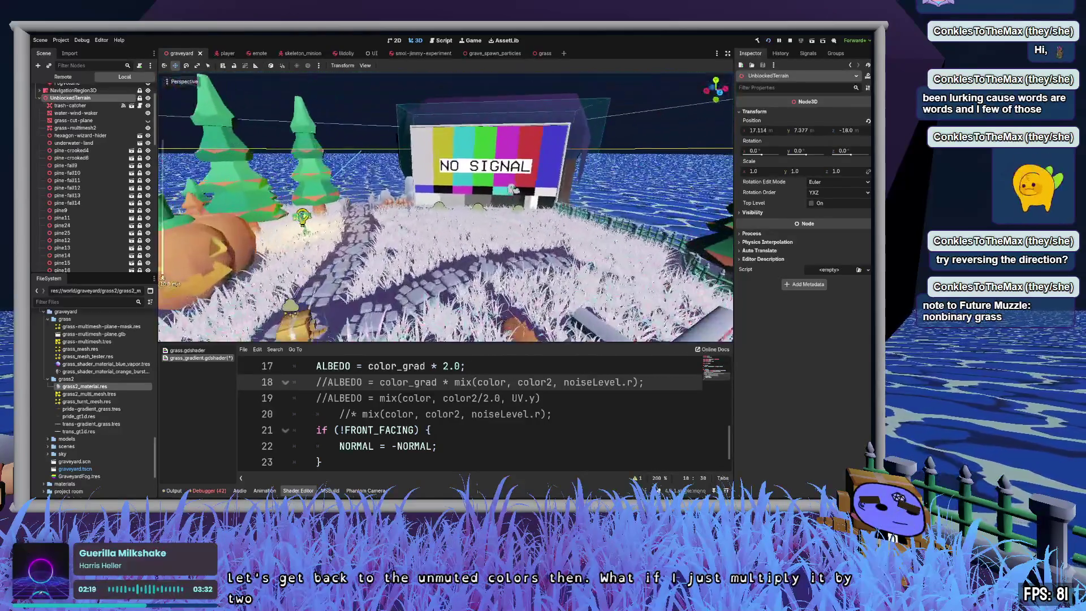
# Step: Fly the camera toward the pumpkin to inspect the brighter pink and blue grass
pyautogui.press('s')
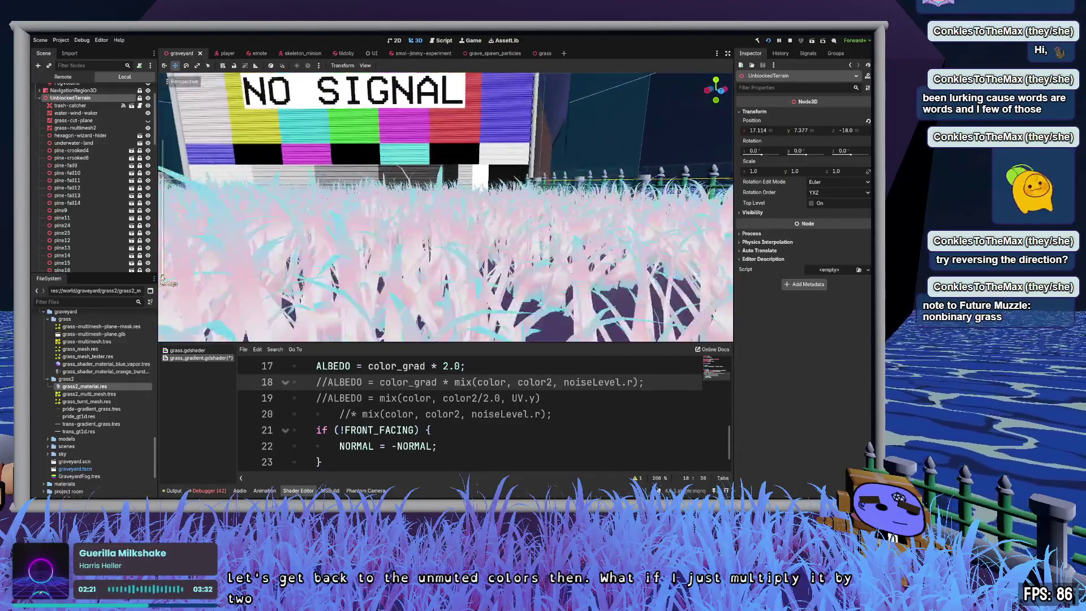
pyautogui.press('a')
pyautogui.press('a')
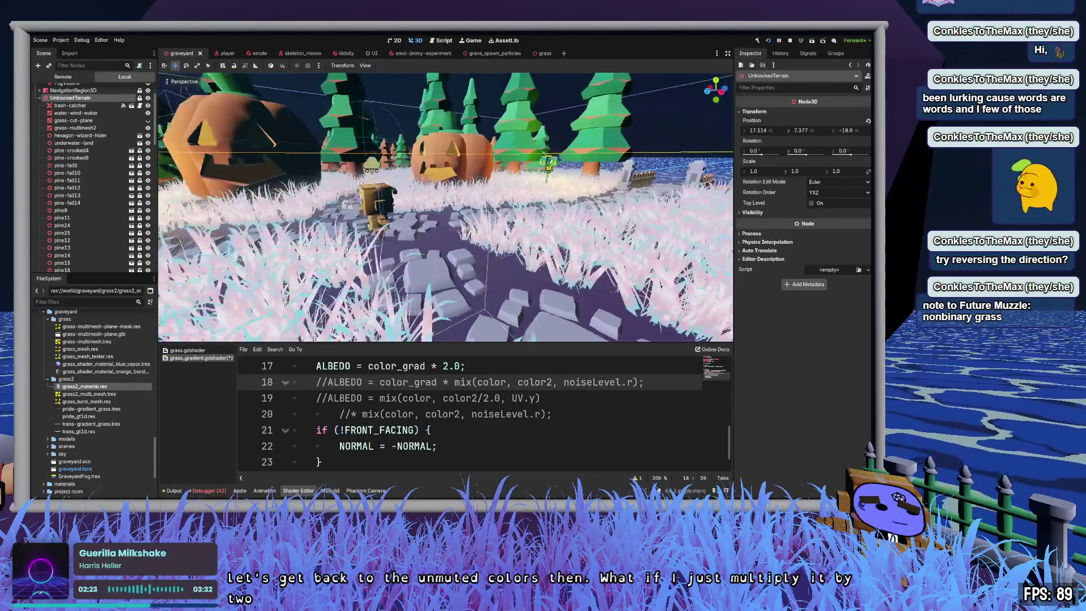
pyautogui.press('w')
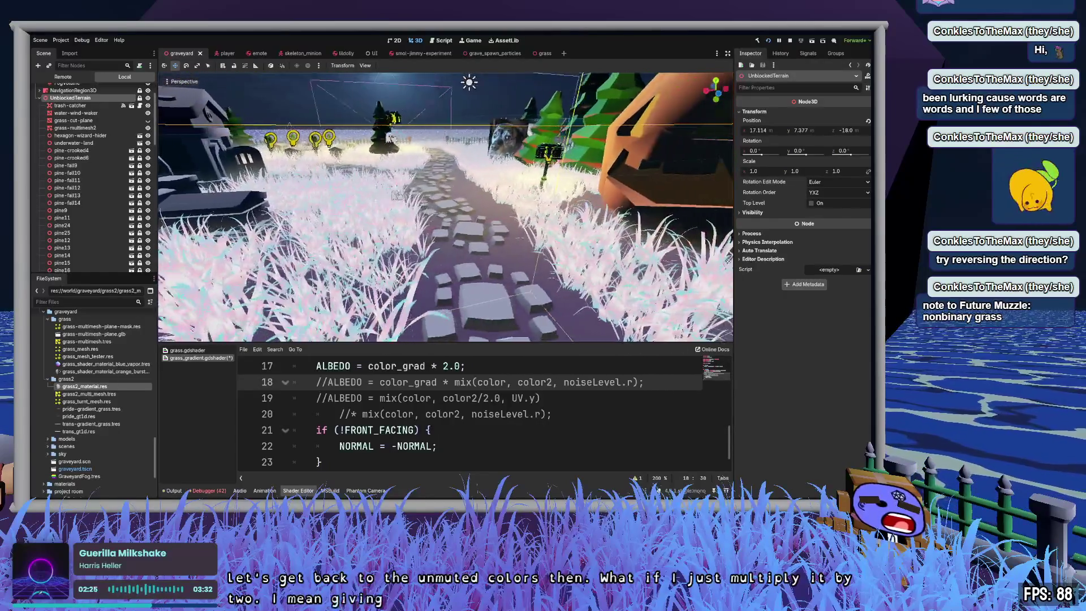
pyautogui.press('w')
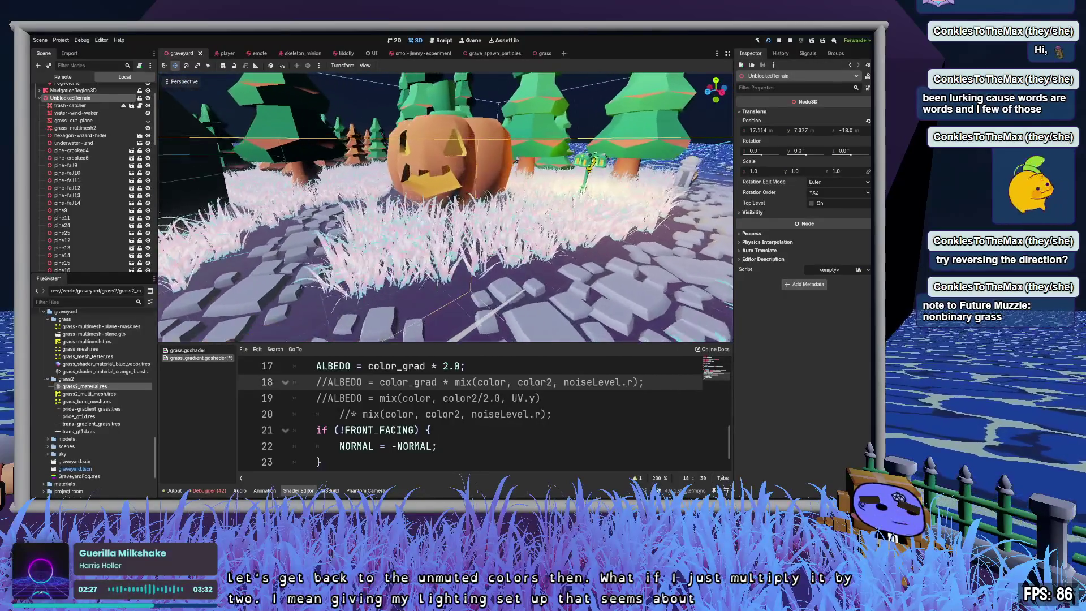
pyautogui.click(460, 365)
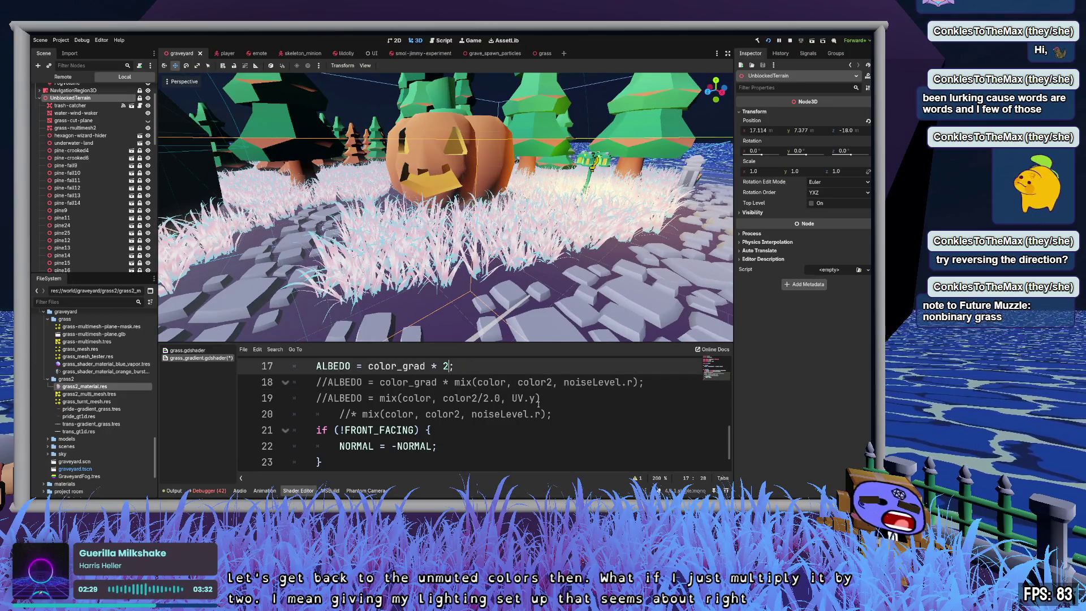
pyautogui.scroll(6, 537, 403)
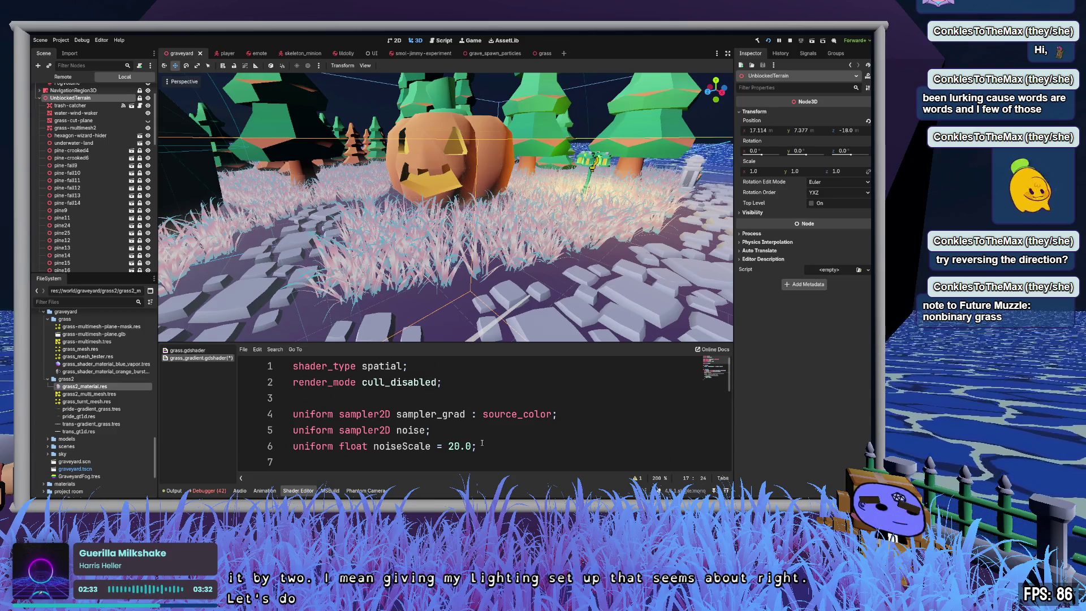
pyautogui.click(496, 431)
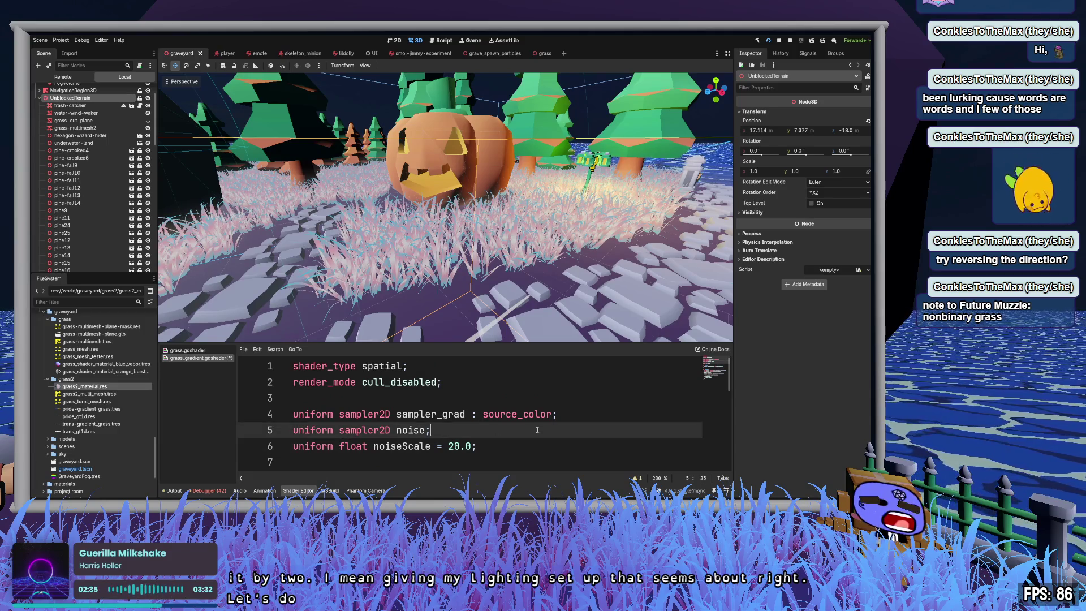
# Step: Delete the noise and noiseScale uniforms and start a 'uniform float grad_strength' declaration
pyautogui.hotkey('ctrl', 'x')
pyautogui.hotkey('ctrl', 'x')
pyautogui.press('Return')
pyautogui.press('Up')
pyautogui.write('u')
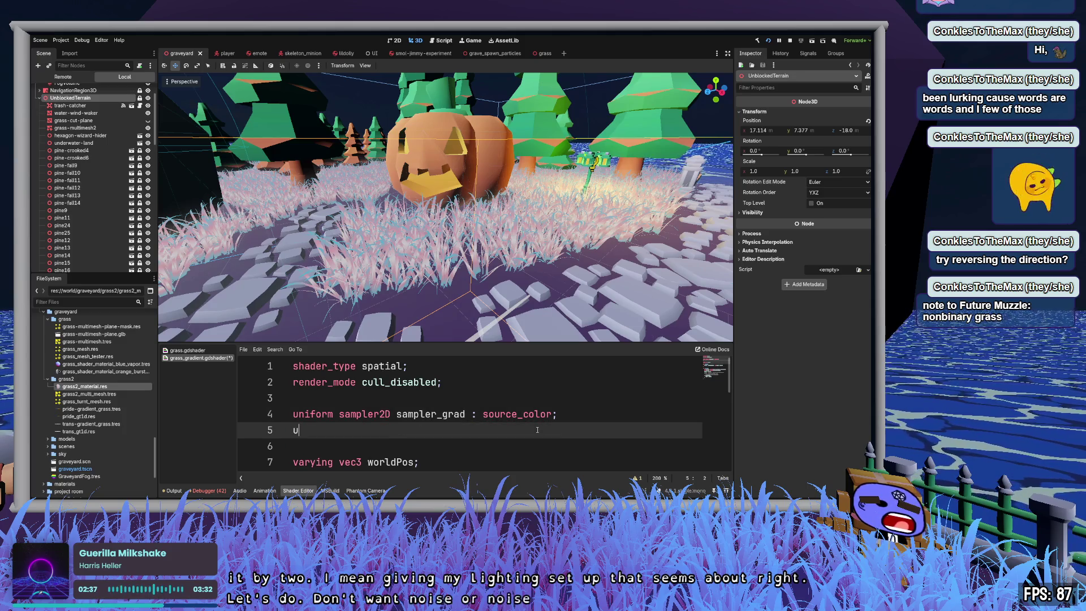
pyautogui.write('niform float grad_ste')
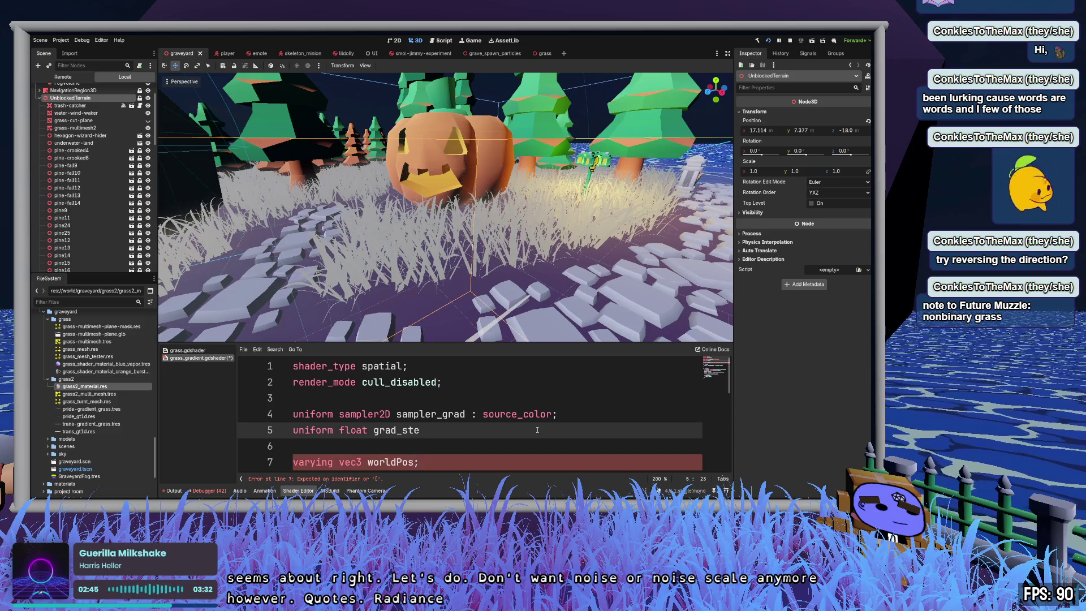
pyautogui.write('rength : 2.0;')
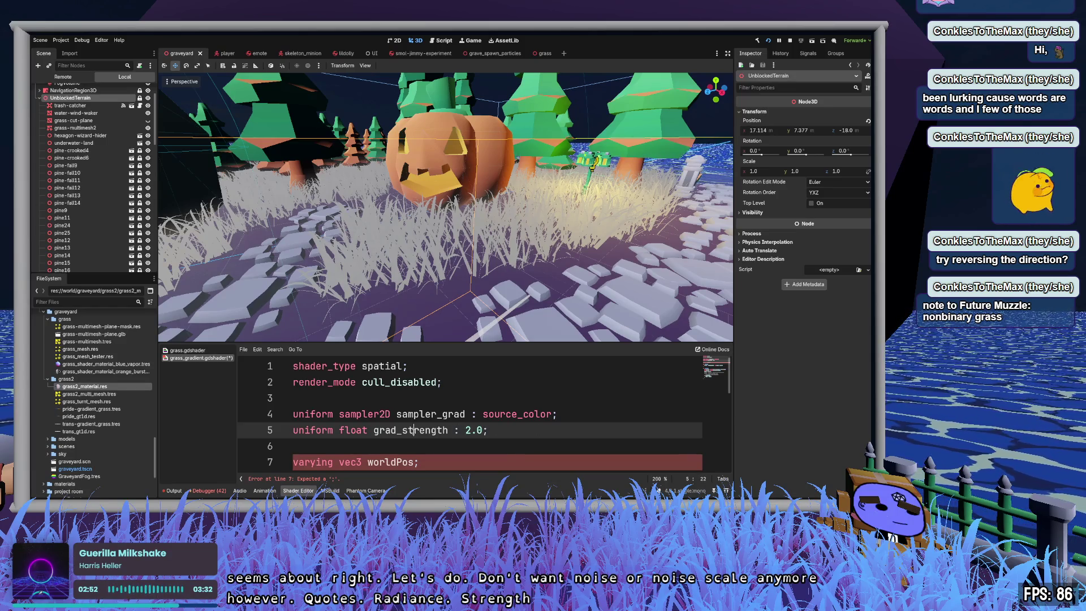
pyautogui.doubleClick(413, 431)
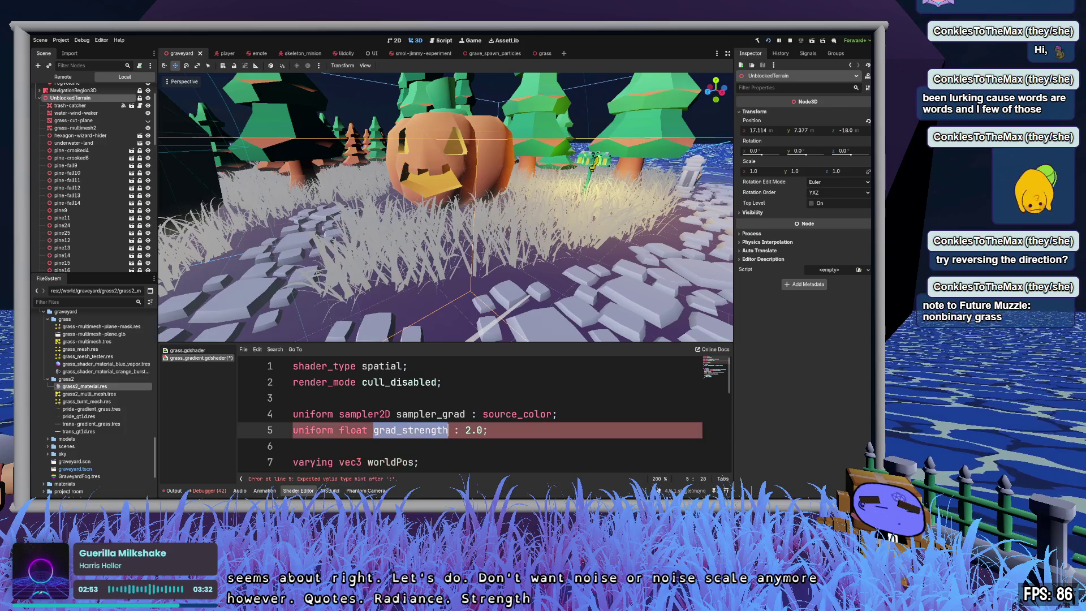
pyautogui.click(524, 430)
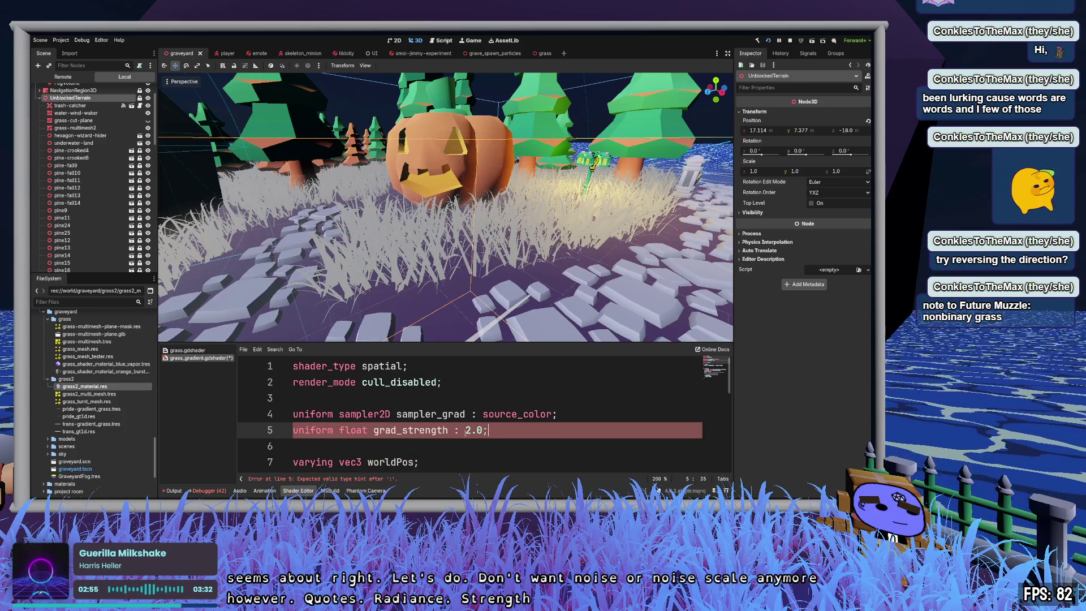
pyautogui.click(551, 458)
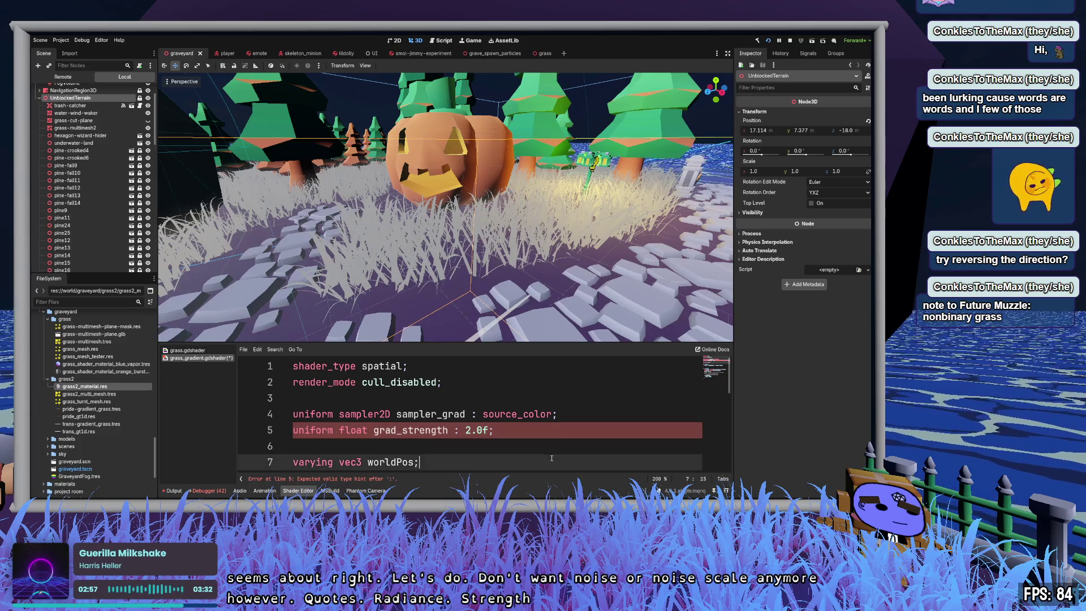
pyautogui.click(535, 433)
pyautogui.moveTo(494, 433)
pyautogui.mouseDown()
pyautogui.moveTo(455, 433)
pyautogui.moveTo(493, 433)
pyautogui.mouseUp()
pyautogui.scroll(-2, 529, 433)
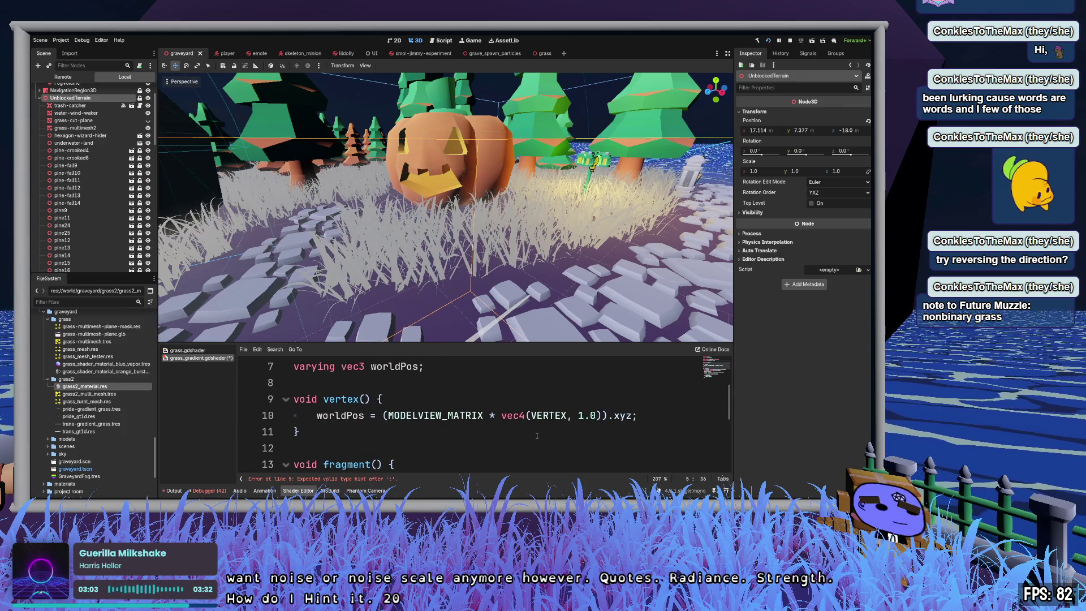
pyautogui.keyDown('ctrl'); pyautogui.scroll(-2, 536, 435); pyautogui.keyUp('ctrl')
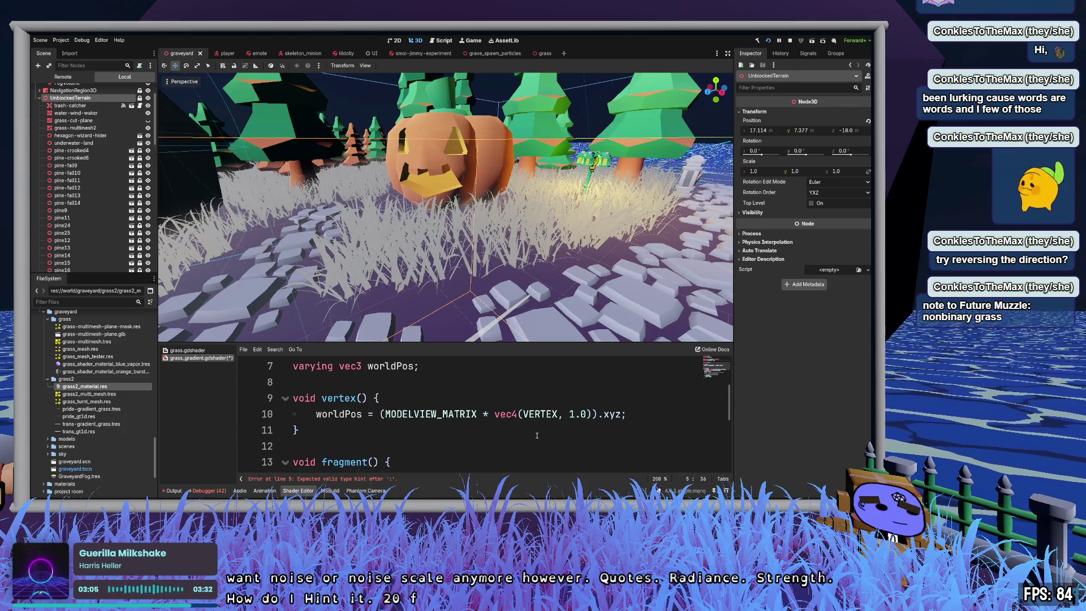
pyautogui.keyDown('ctrl'); pyautogui.scroll(-1, 537, 435); pyautogui.keyUp('ctrl')
pyautogui.scroll(1, 534, 417)
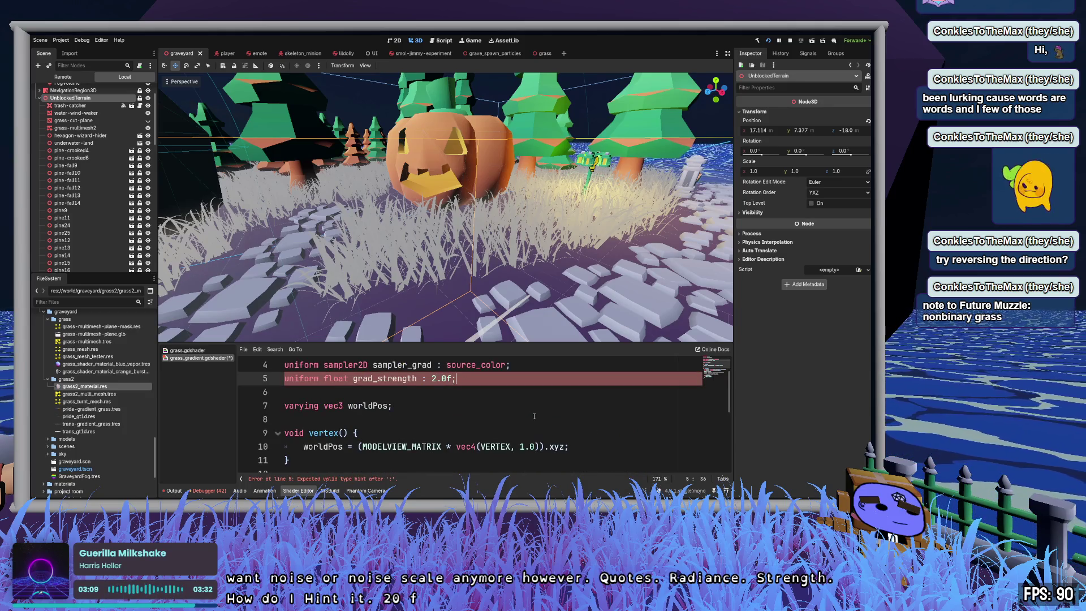
# Step: Complete the declaration as 'uniform float grad_strength = 2.0;'
pyautogui.hotkey('ctrl', 'z')
pyautogui.hotkey('ctrl', 'z')
pyautogui.hotkey('ctrl', 'z')
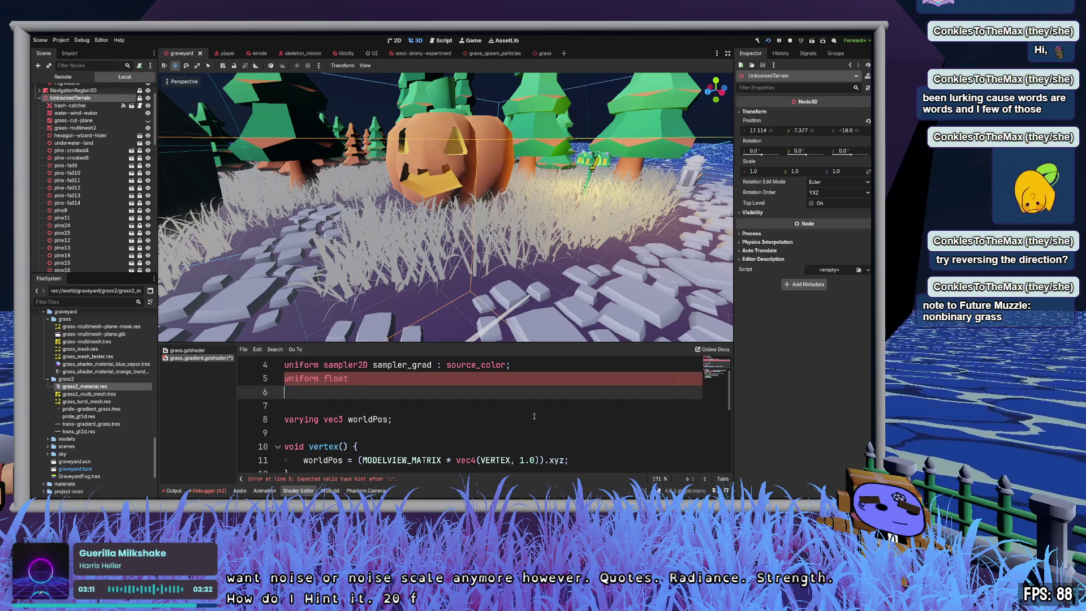
pyautogui.hotkey('ctrl', 'z')
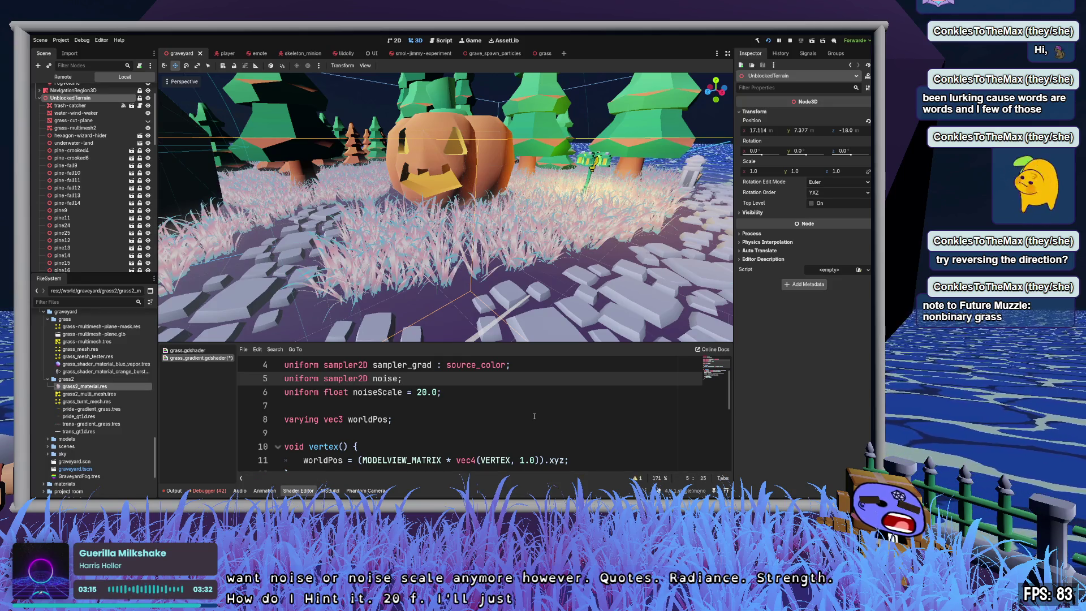
pyautogui.hotkey('ctrl', 'shift', 'z')
pyautogui.write('rength = 2.0f;')
pyautogui.press('Left')
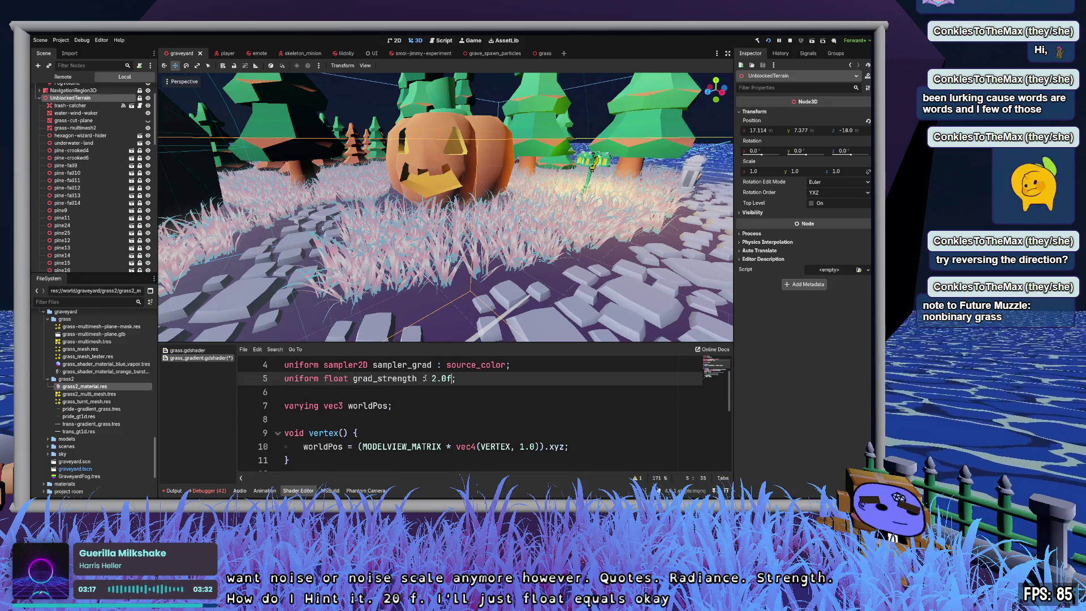
pyautogui.press('BackSpace')
pyautogui.write('=')
pyautogui.press('Right')
pyautogui.press('Right')
pyautogui.press('Right')
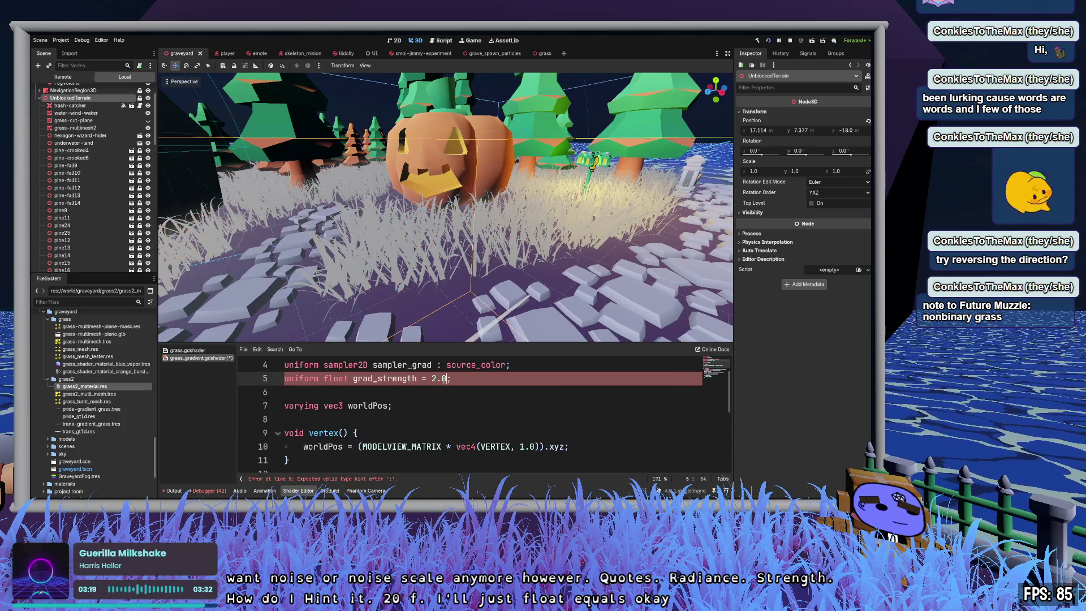
# Step: Make ALBEDO color_grad * grad_strength, remove the unused noiseLevel line, and save
pyautogui.doubleClick(397, 378)
pyautogui.scroll(-3, 554, 396)
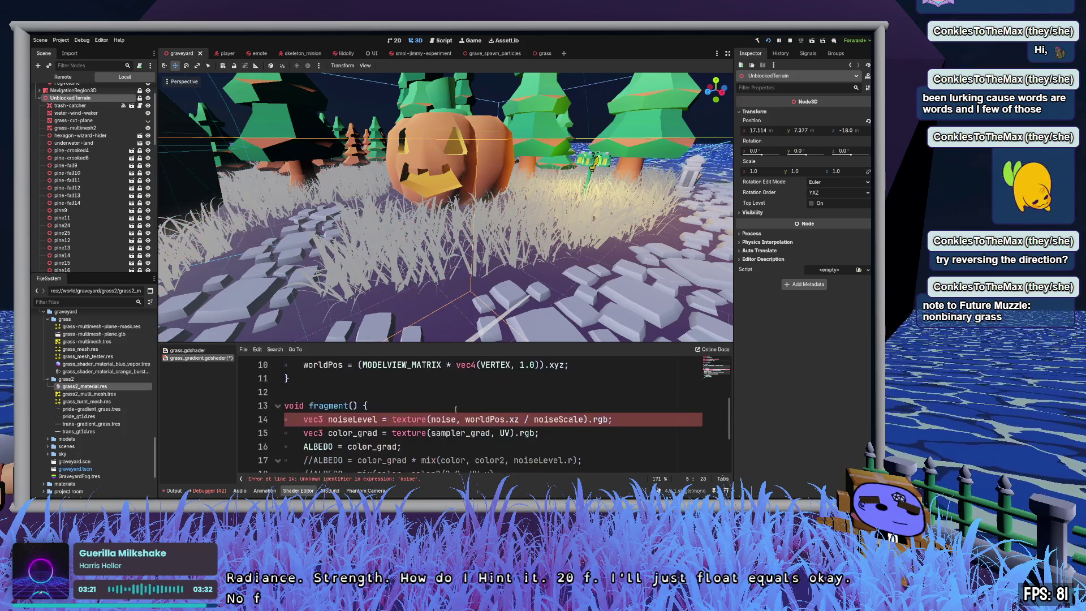
pyautogui.click(459, 378)
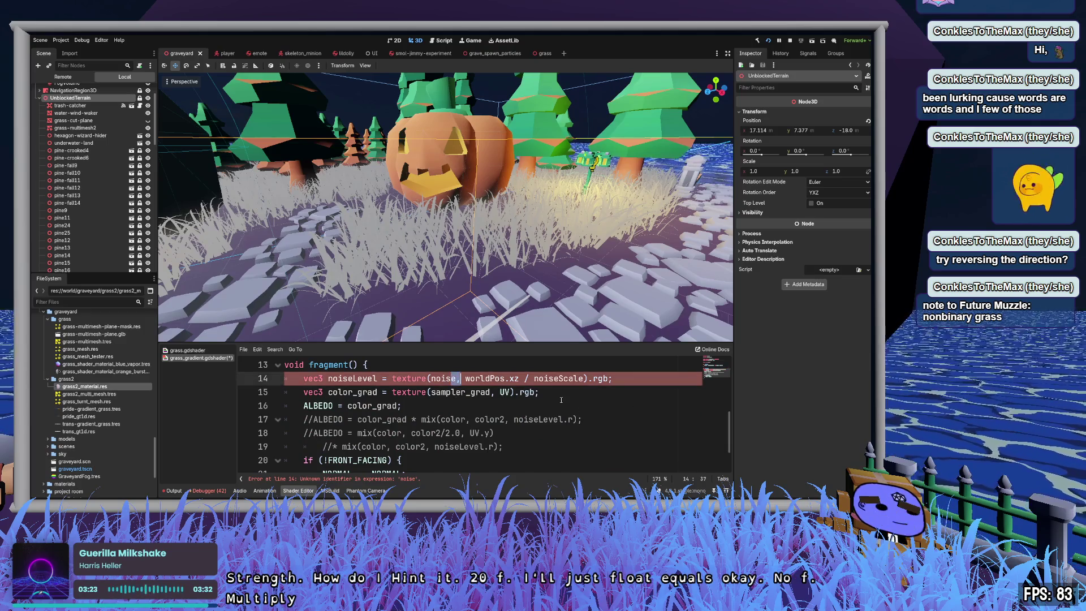
pyautogui.hotkey('ctrl', 'shift', 'k')
pyautogui.press('Down')
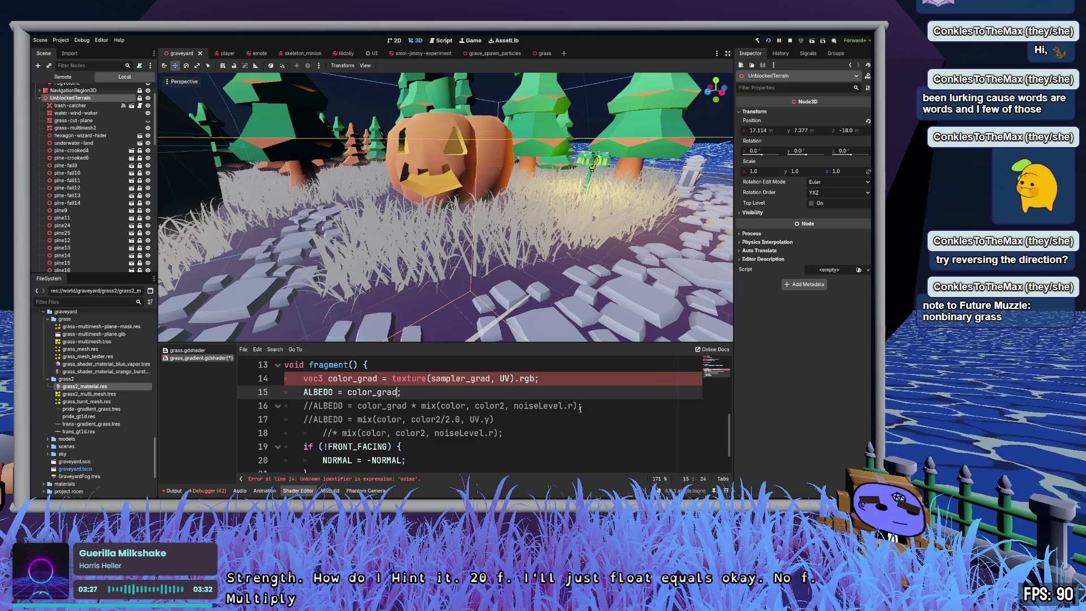
pyautogui.hotkey('ctrl', 'v')
pyautogui.write('* grad')
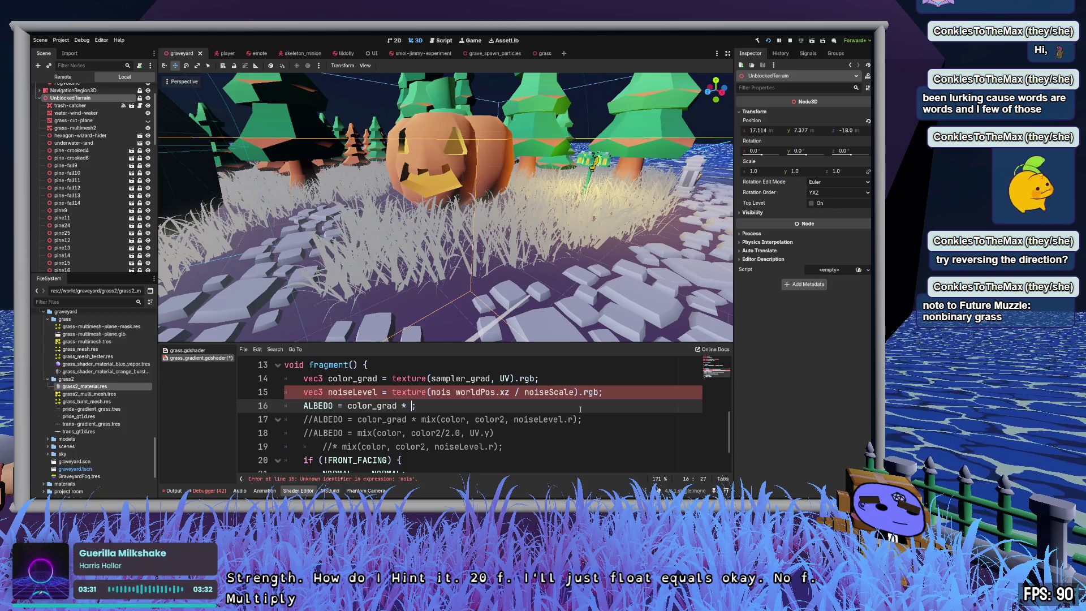
pyautogui.write('_streng')
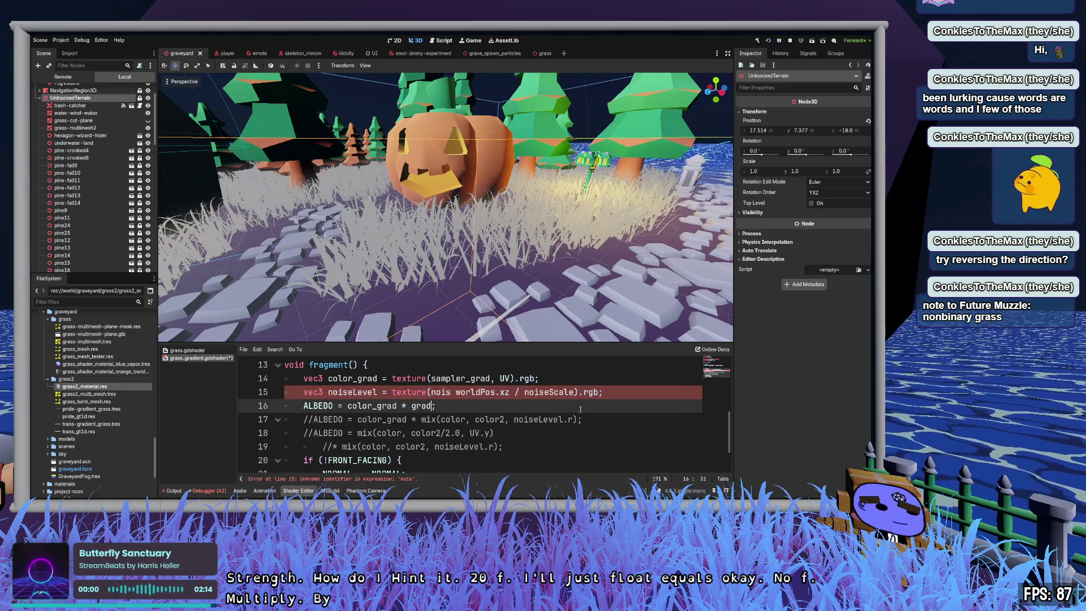
pyautogui.write('th')
pyautogui.press('Up')
pyautogui.hotkey('ctrl', 'x')
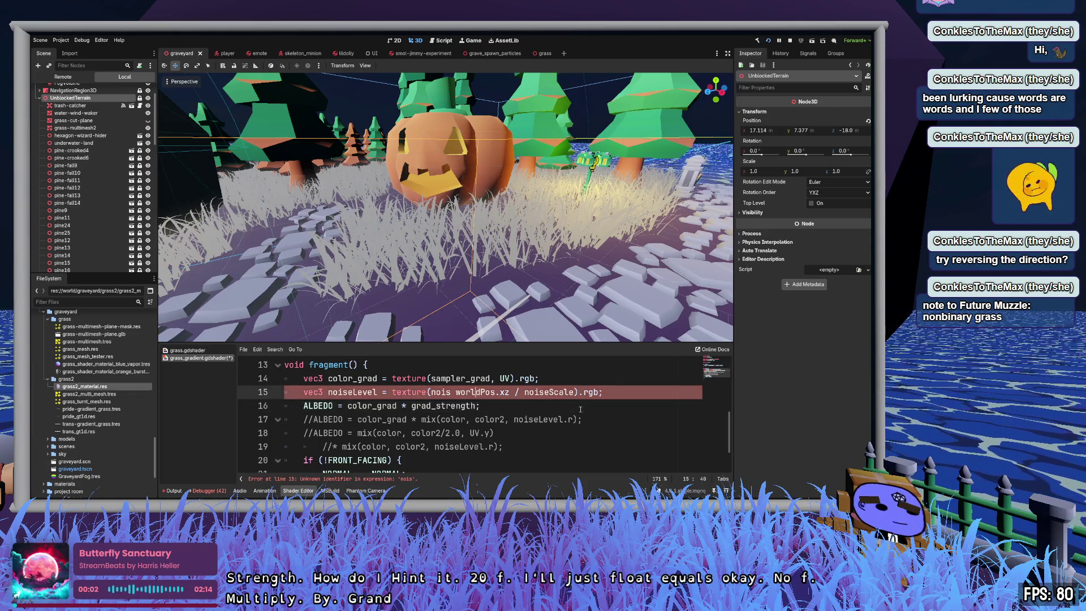
pyautogui.press('Up')
pyautogui.hotkey('ctrl', 's')
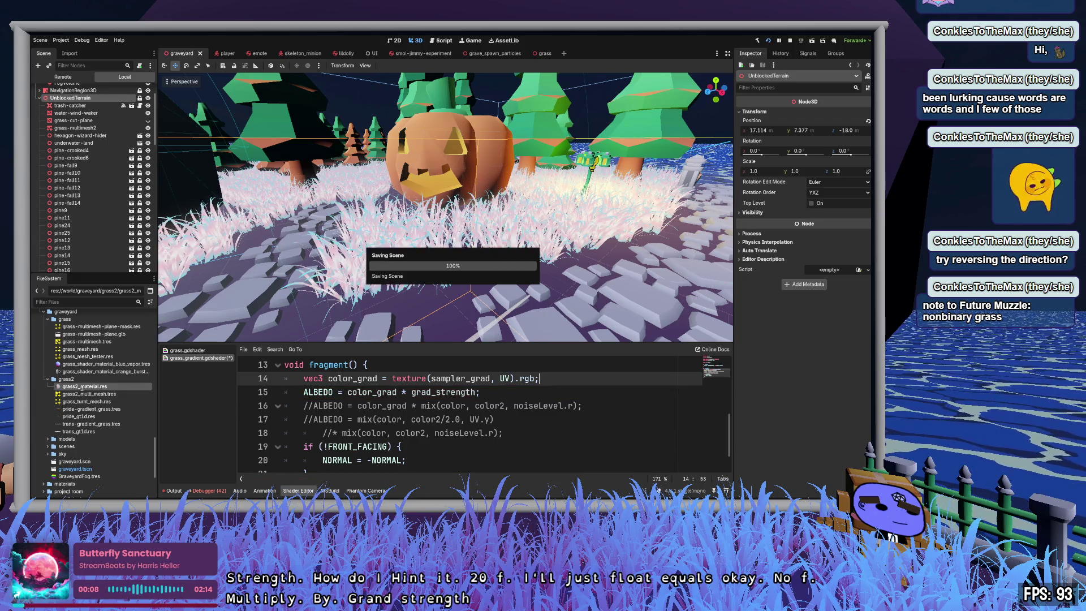
pyautogui.click(84, 387)
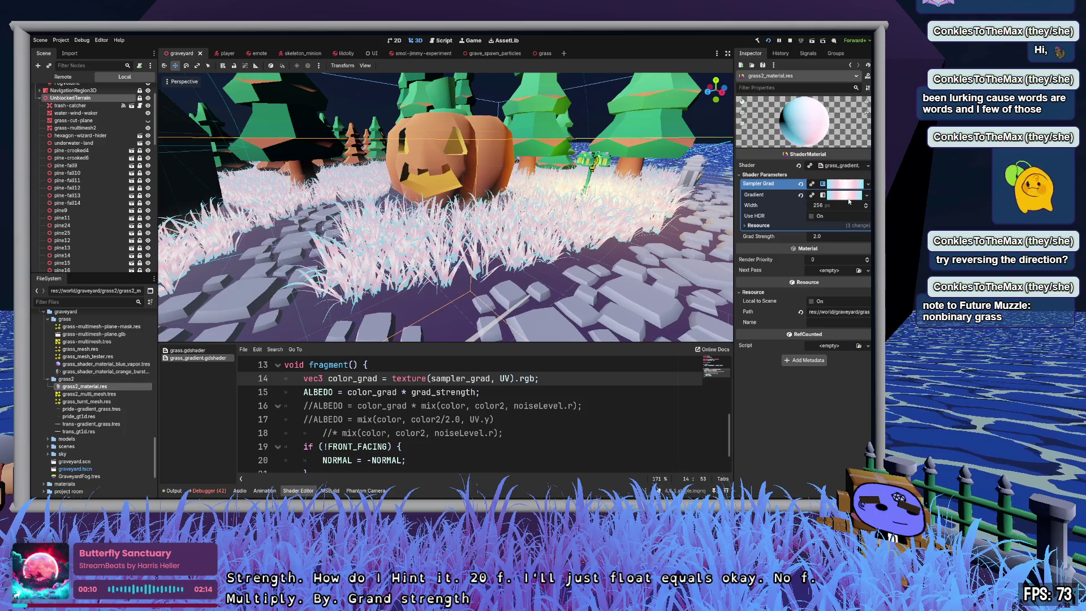
# Step: Set the grass material's Grad Strength to 20
pyautogui.click(847, 185)
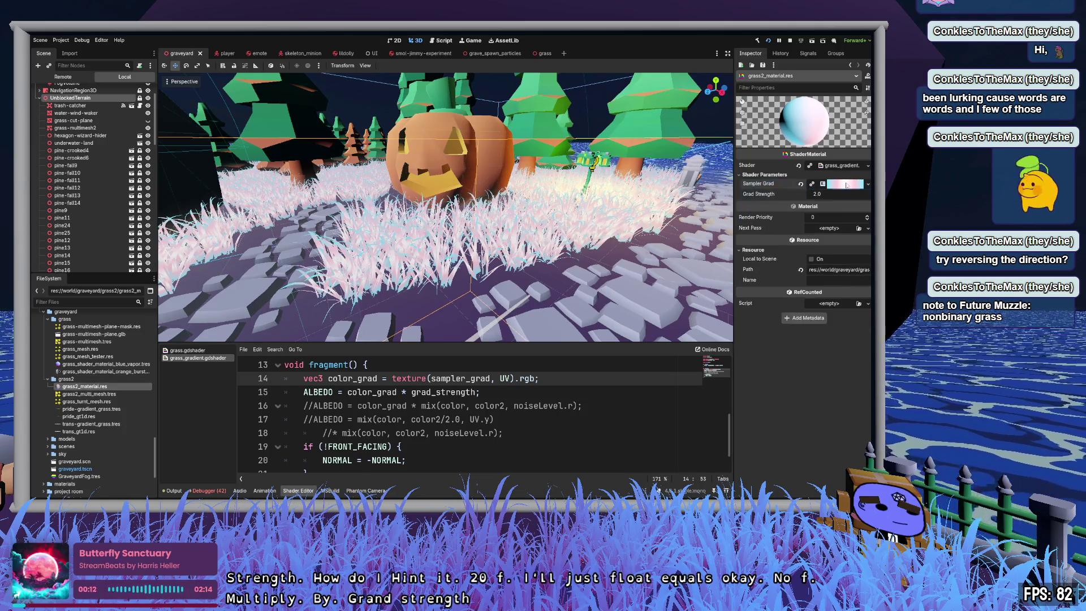
pyautogui.click(841, 194)
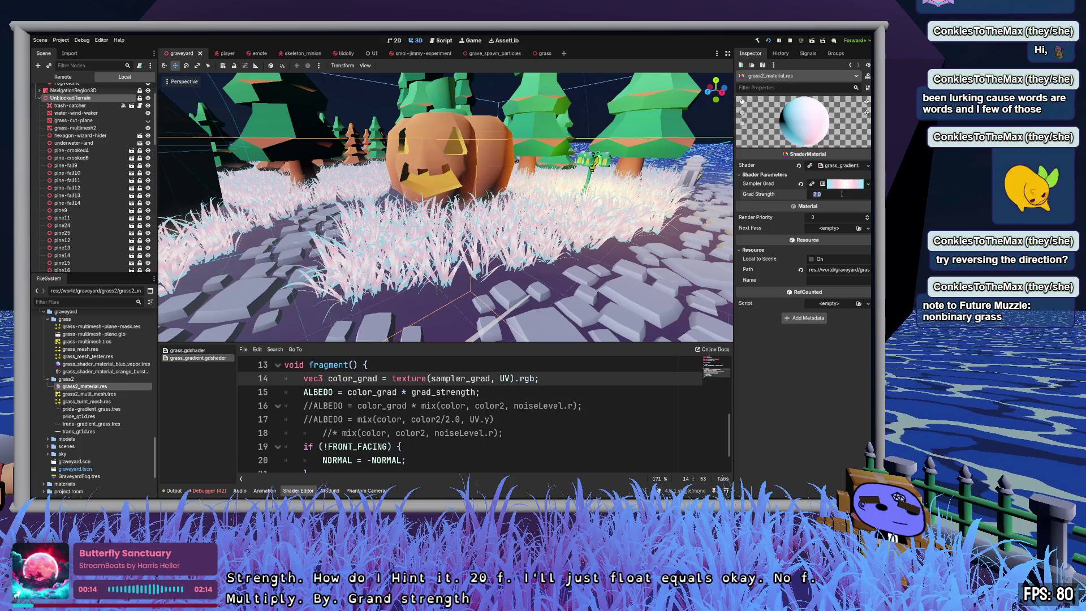
pyautogui.write('0')
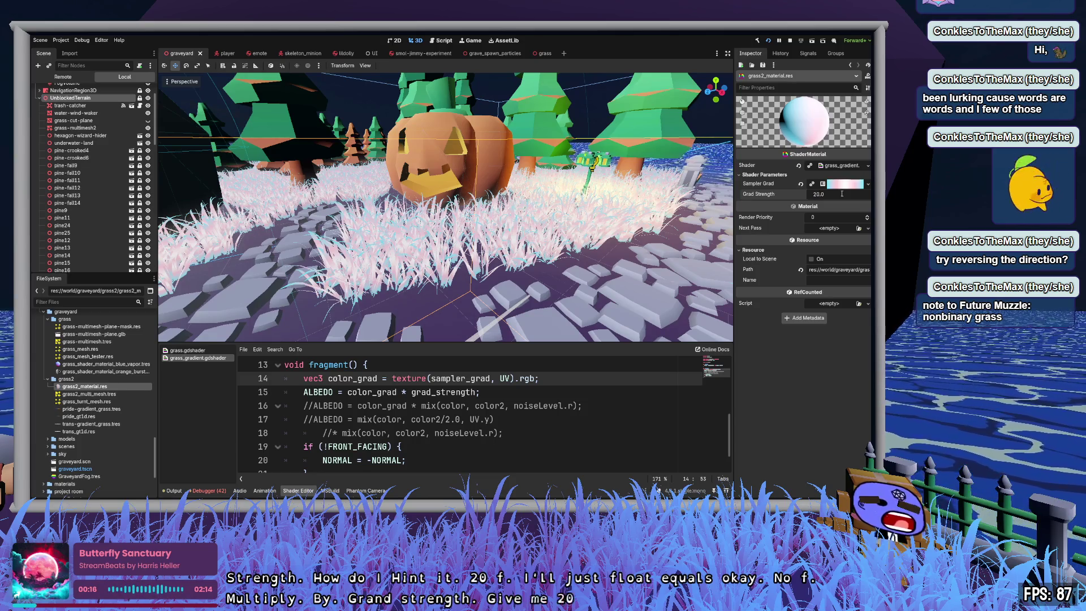
pyautogui.press('Tab')
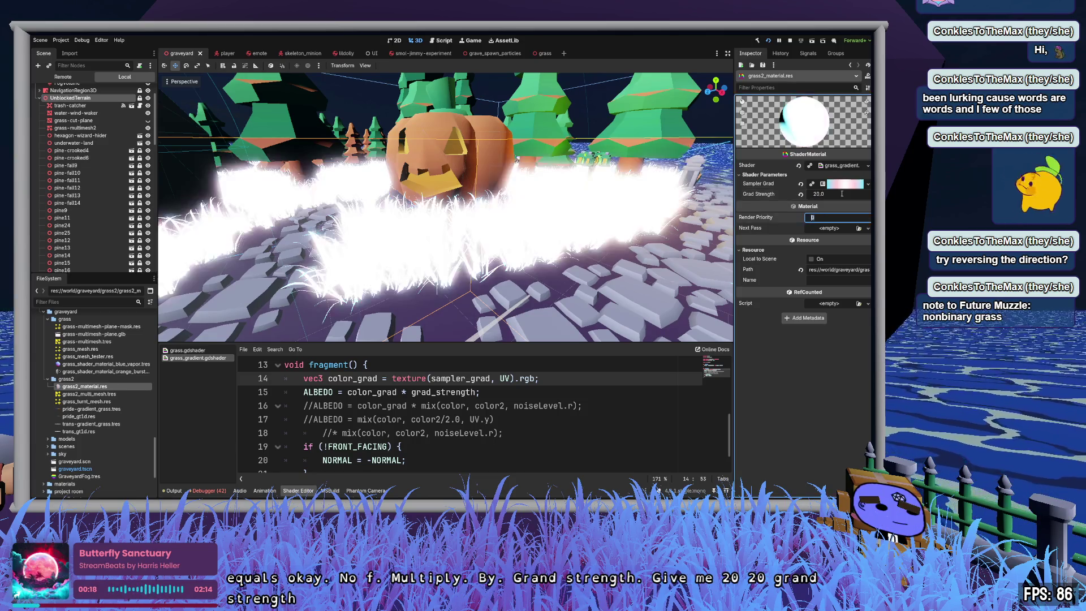
# Step: Fly through the glowing grass, then drag Grad Strength down to about 7.285
pyautogui.rightClick(594, 225)
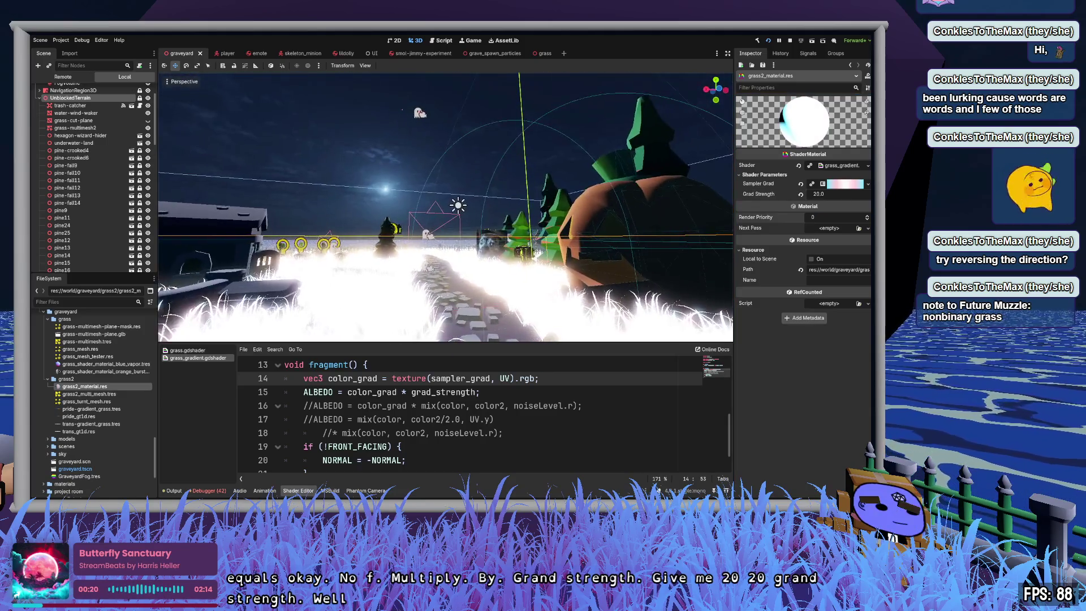
pyautogui.press('w')
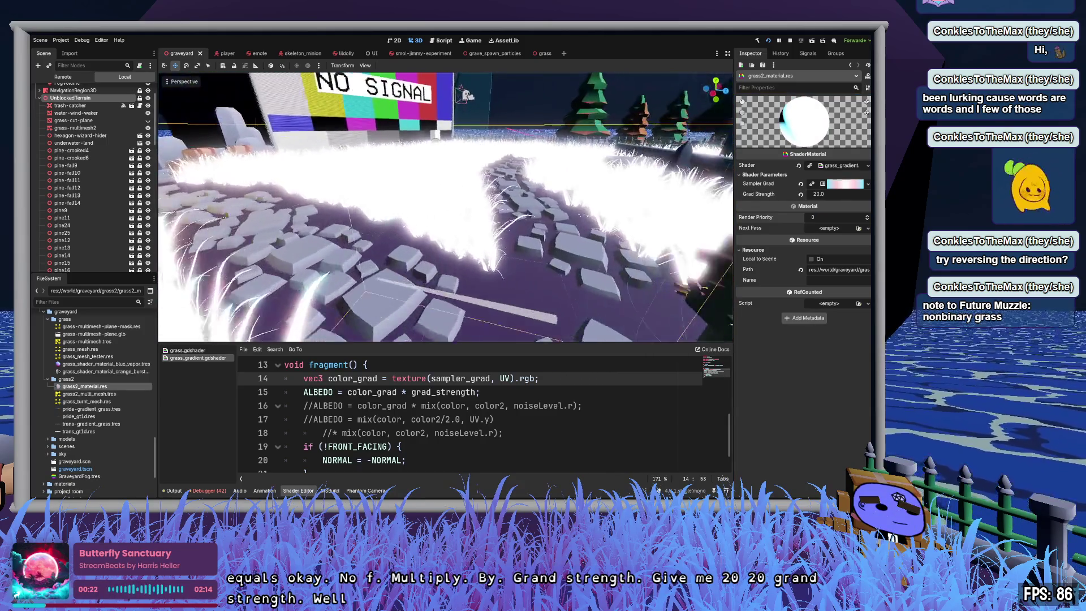
pyautogui.press('w')
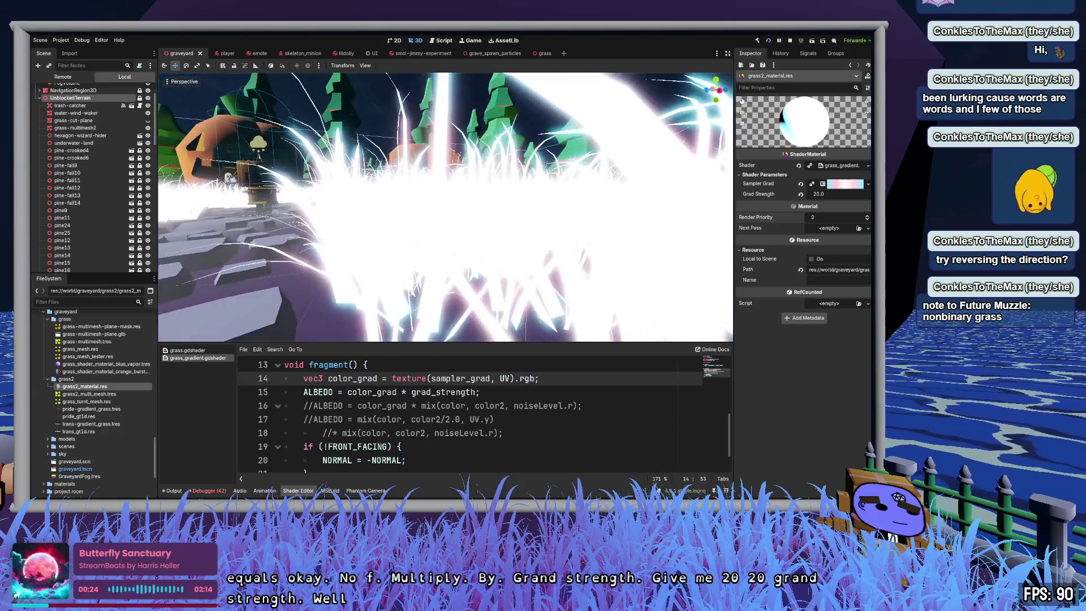
pyautogui.press('s')
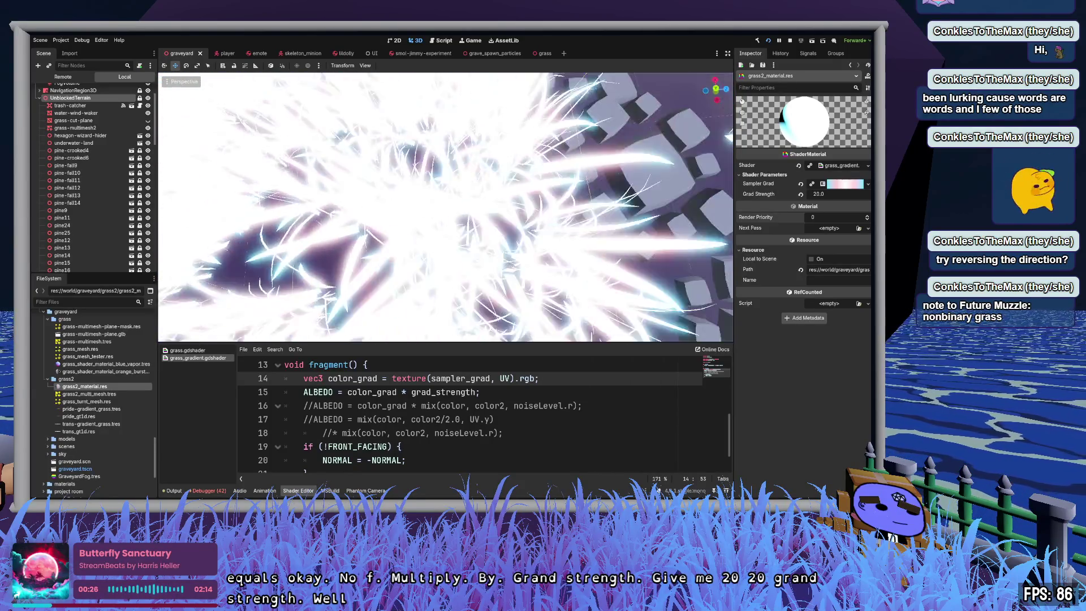
pyautogui.press('w')
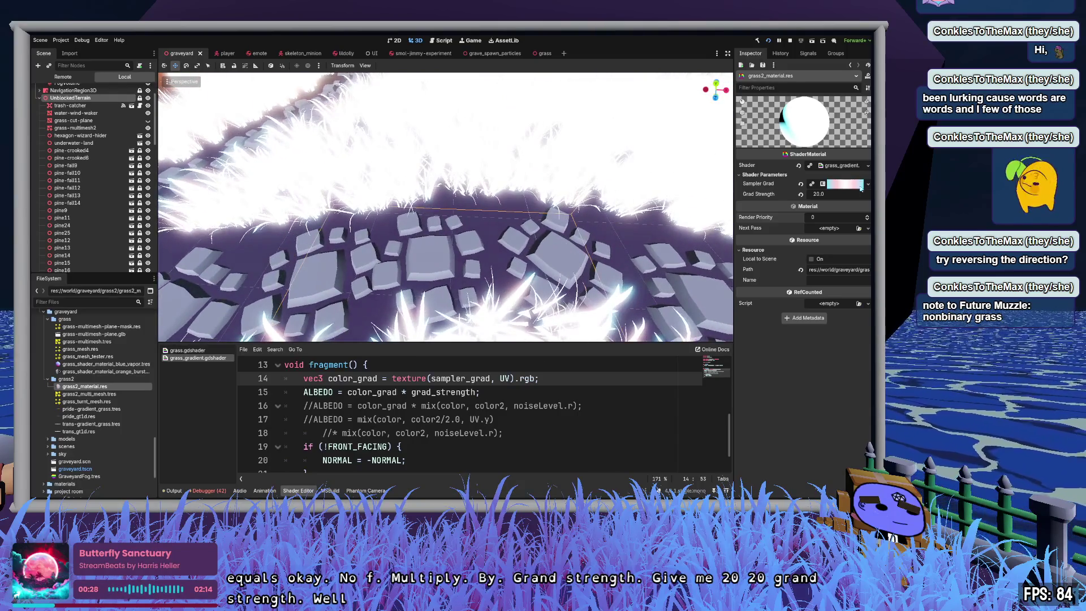
pyautogui.moveTo(837, 194)
pyautogui.mouseDown()
pyautogui.moveTo(803, 194)
pyautogui.moveTo(840, 194)
pyautogui.mouseUp()
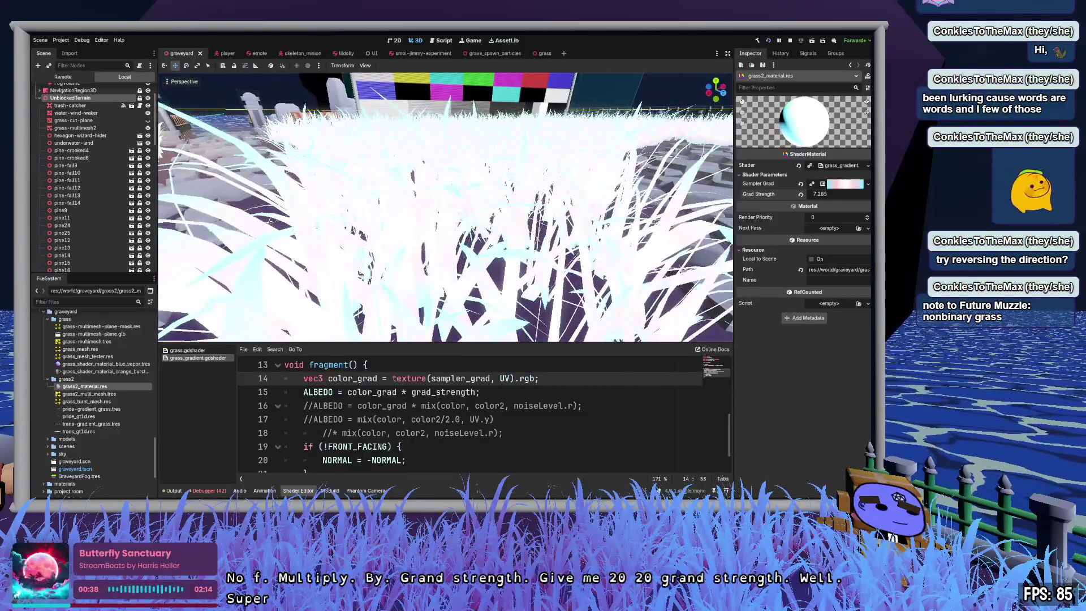
pyautogui.click(849, 194)
# Step: Set Grad Strength back to 2.0
pyautogui.write('2')
pyautogui.press('Tab')
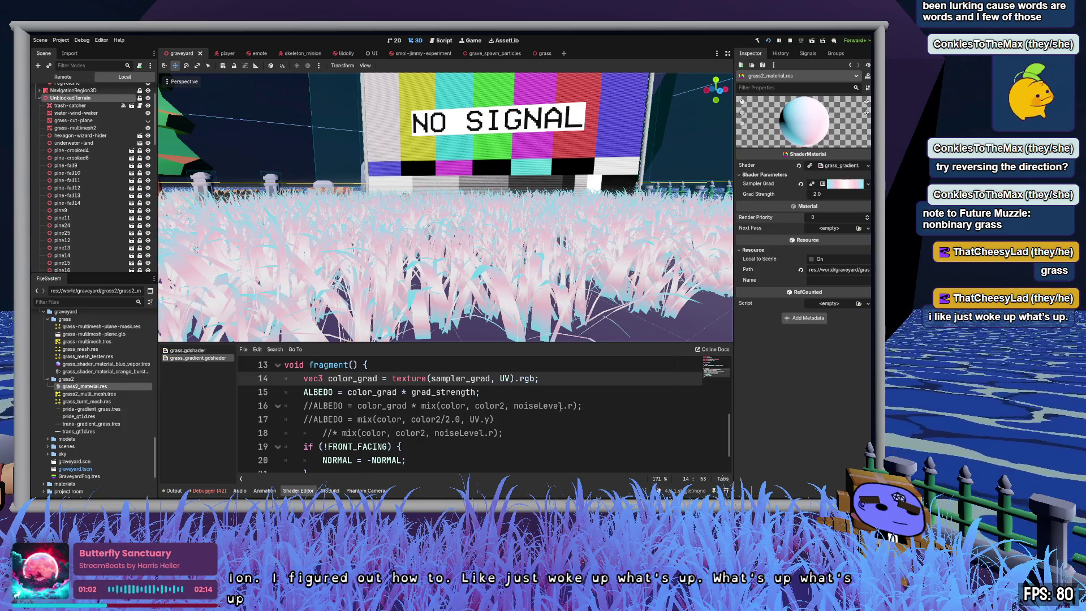
pyautogui.click(621, 407)
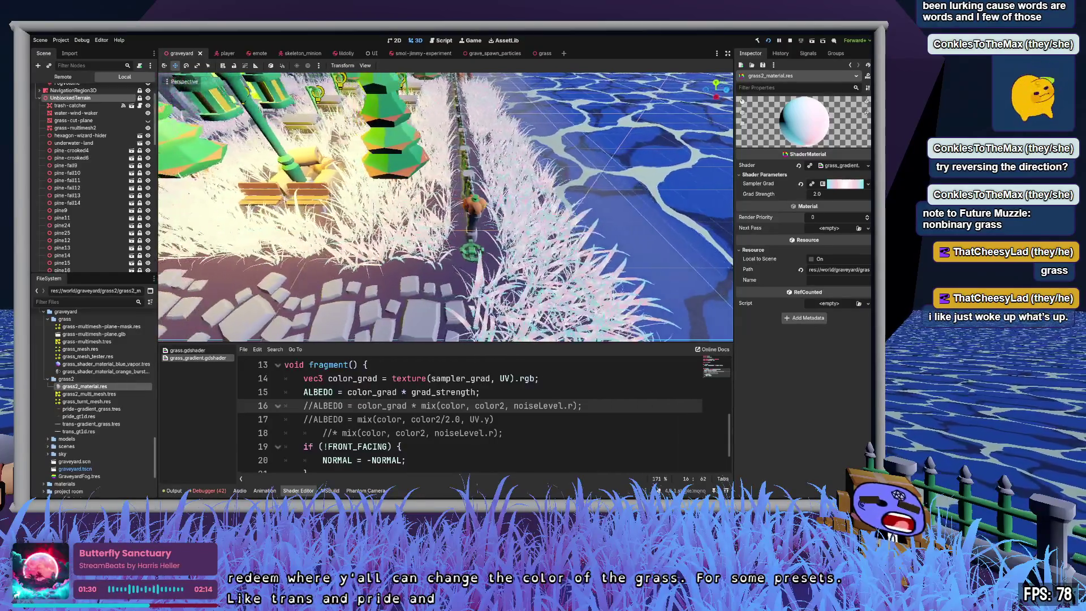
# Step: Fly the camera close over the grass, then switch to the grass scene
pyautogui.press('w')
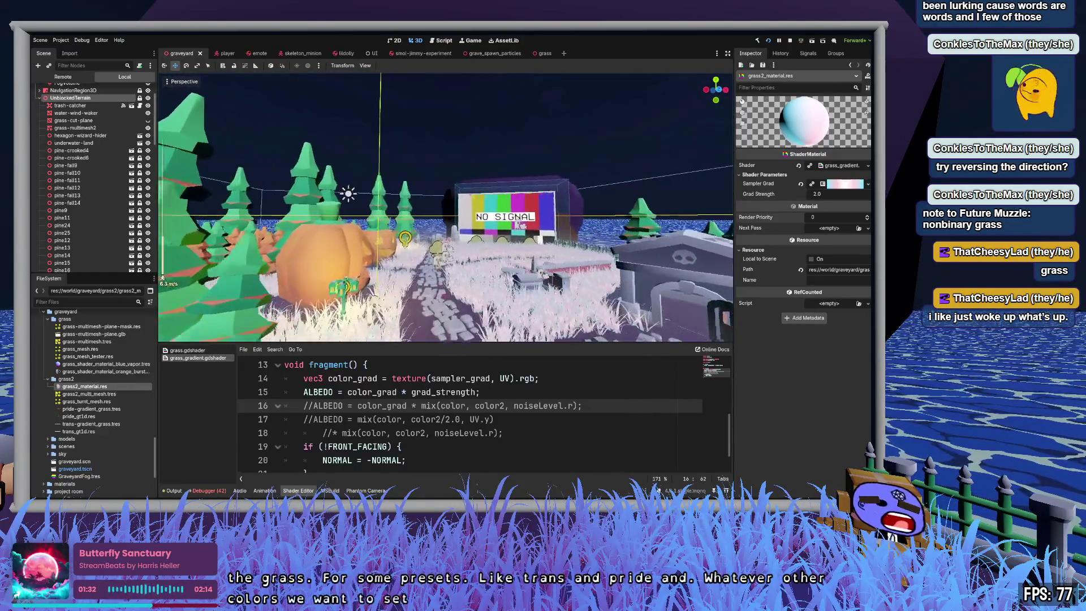
pyautogui.press('w')
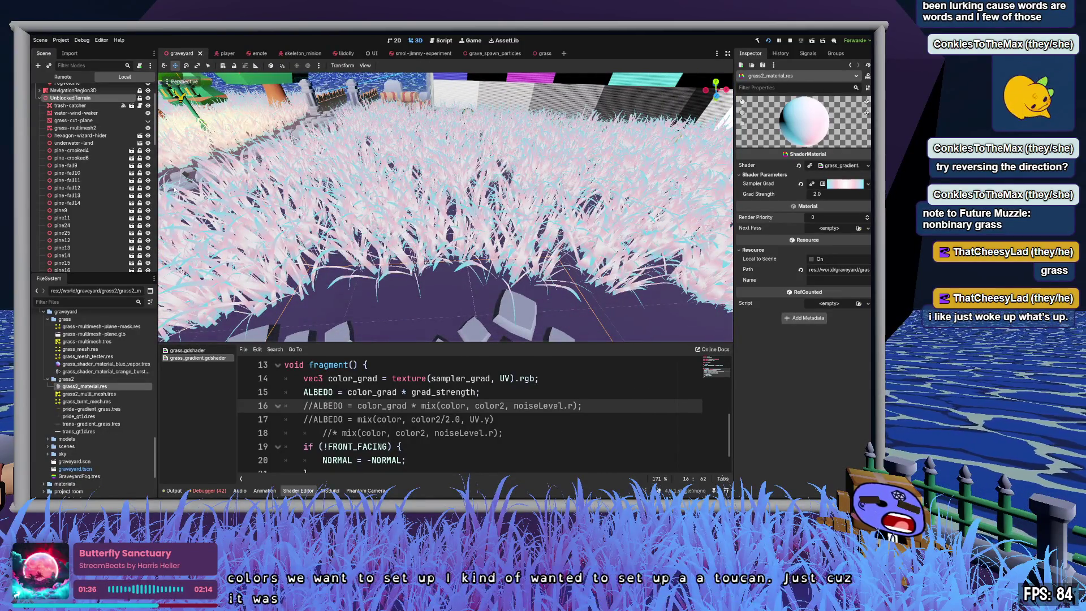
pyautogui.click(544, 53)
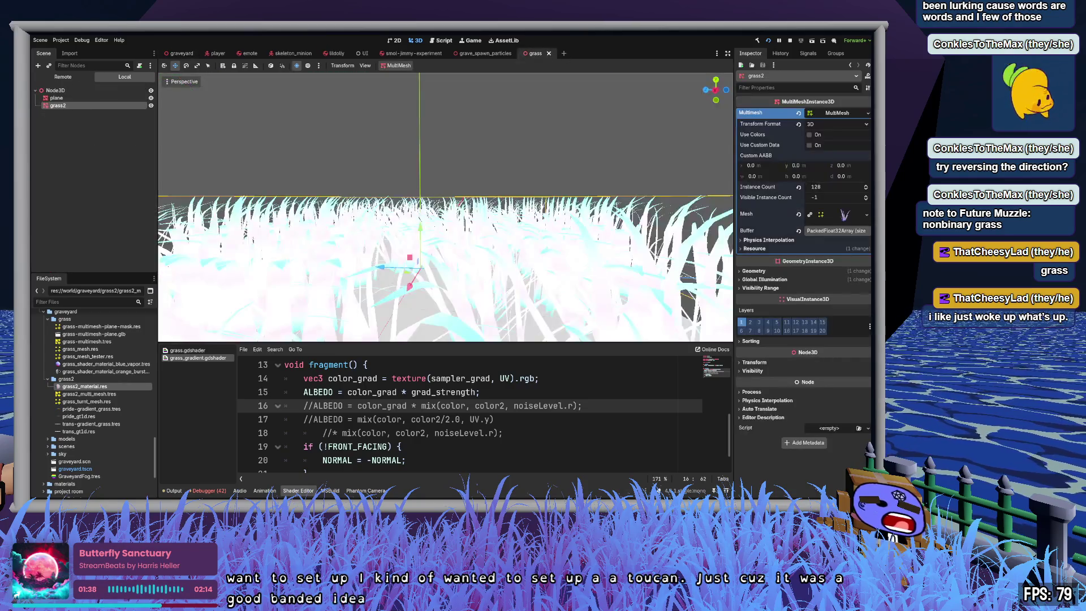
# Step: Frame the grass field and turn off the preview sunlight
pyautogui.moveTo(461, 272); pyautogui.dragTo(418, 257)
pyautogui.press('f')
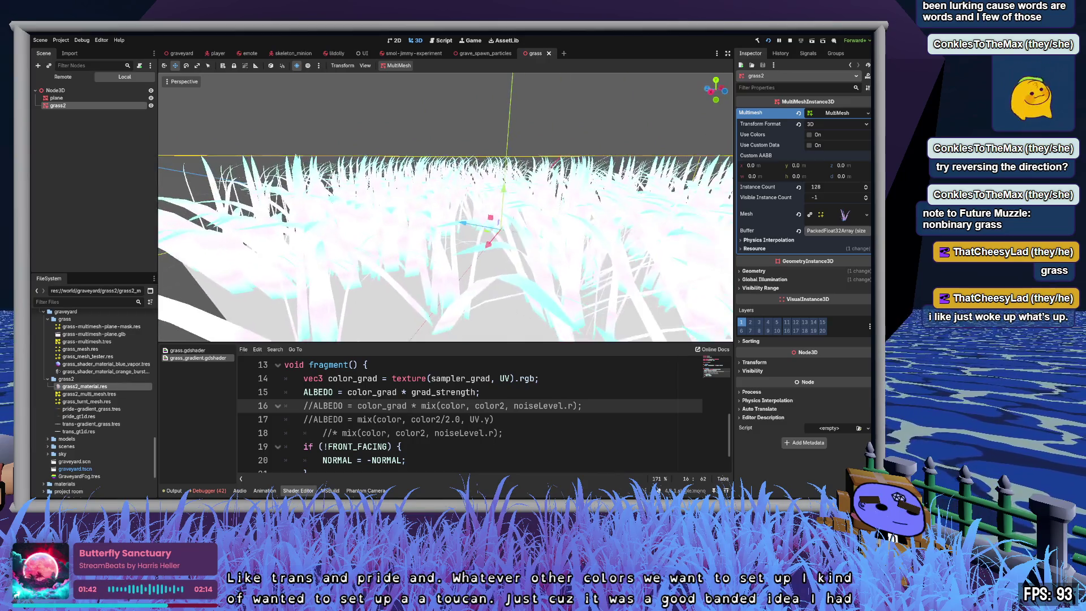
pyautogui.click(295, 65)
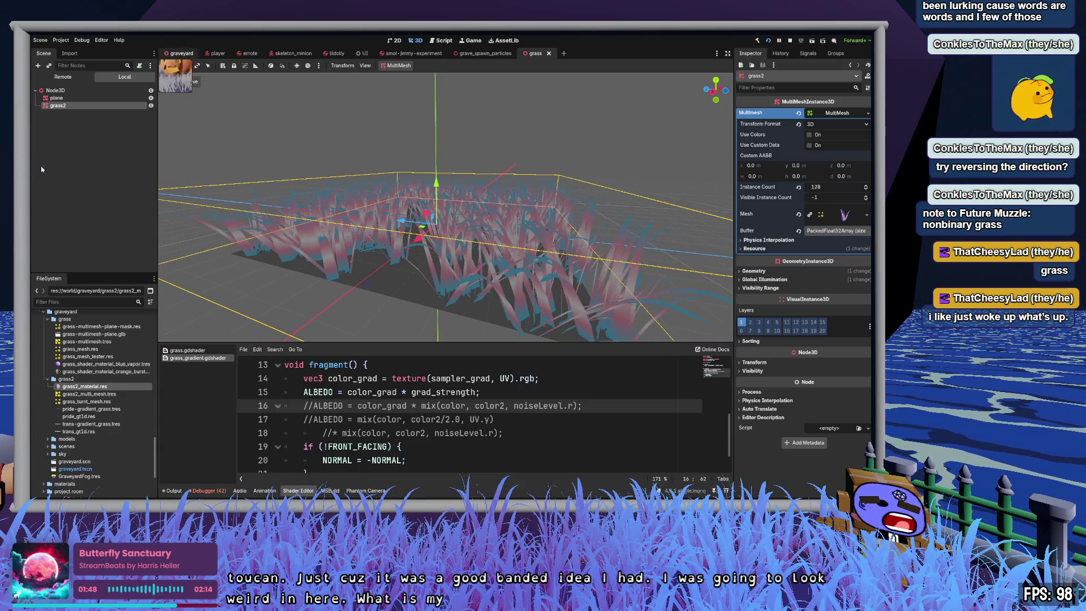
# Step: Copy the graveyard's directional light into the grass scene
pyautogui.click(181, 52)
pyautogui.click(81, 113)
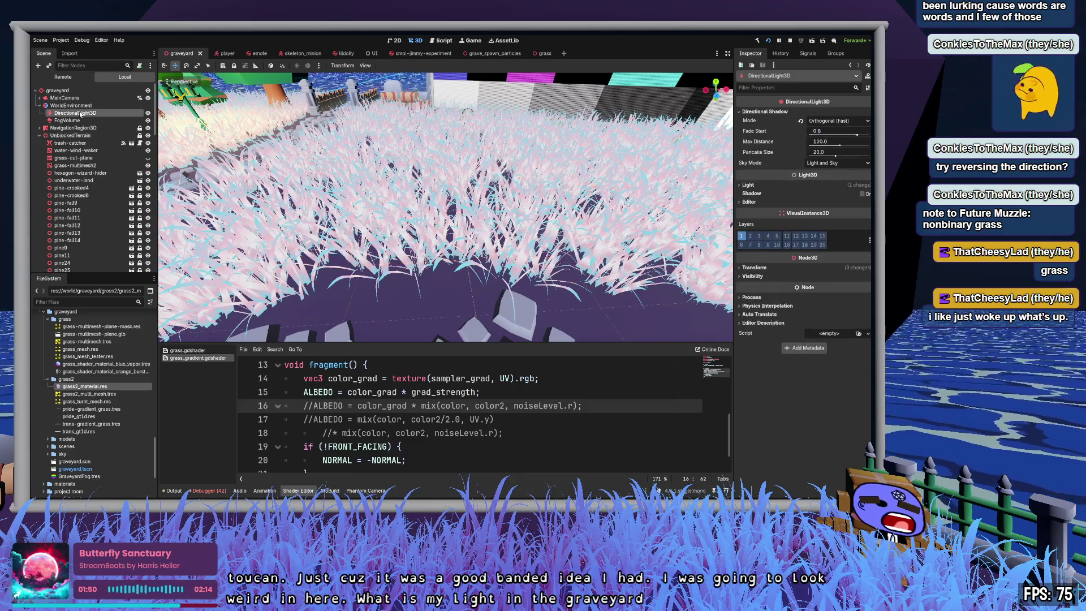
pyautogui.hotkey('ctrl', 'c')
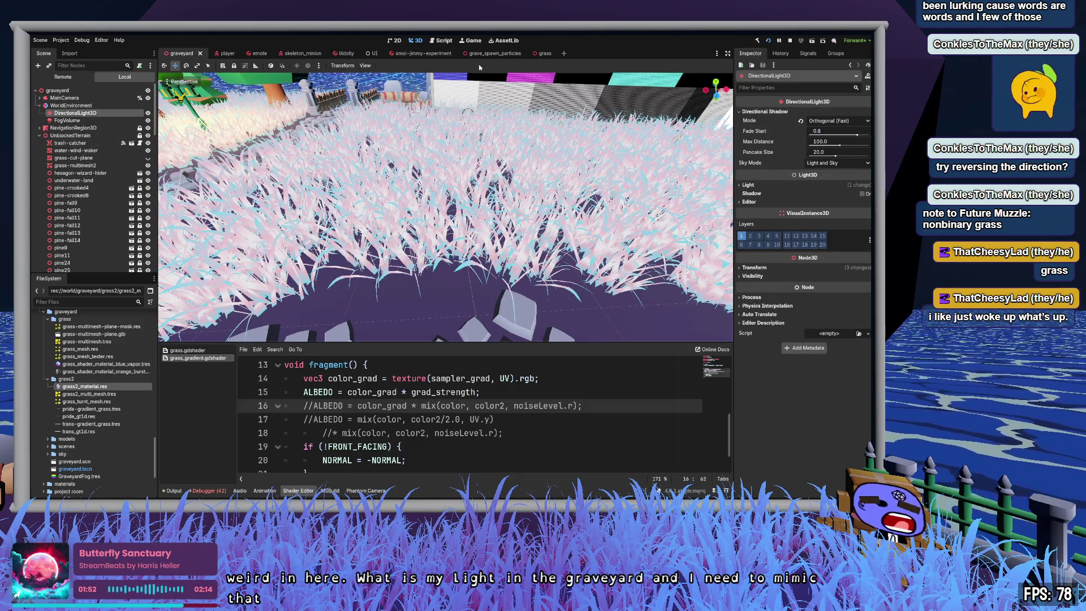
pyautogui.click(543, 53)
pyautogui.hotkey('ctrl', 'v')
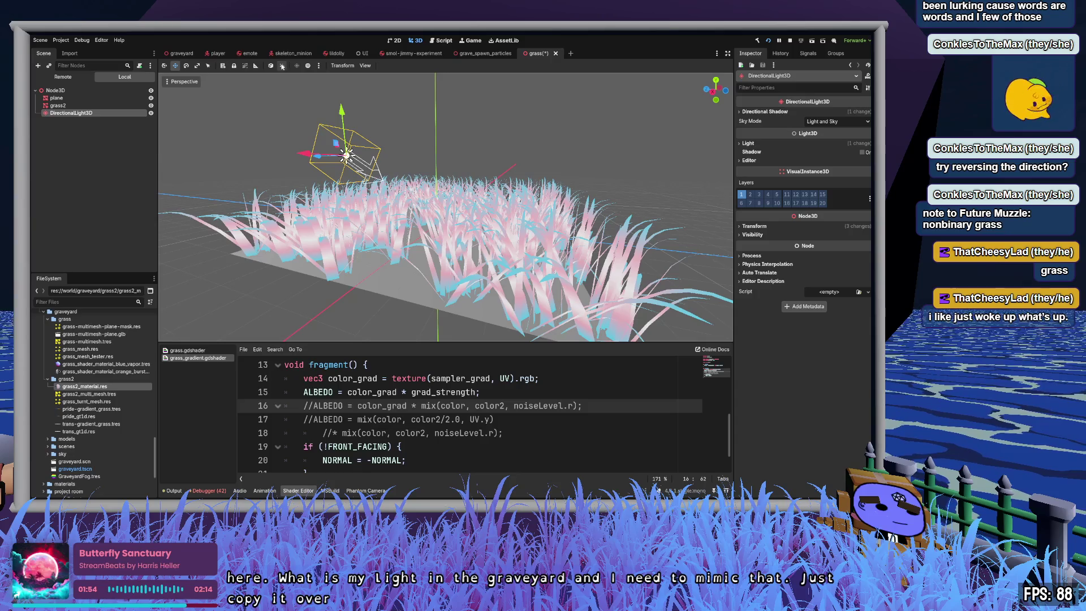
pyautogui.moveTo(367, 170); pyautogui.dragTo(592, 178)
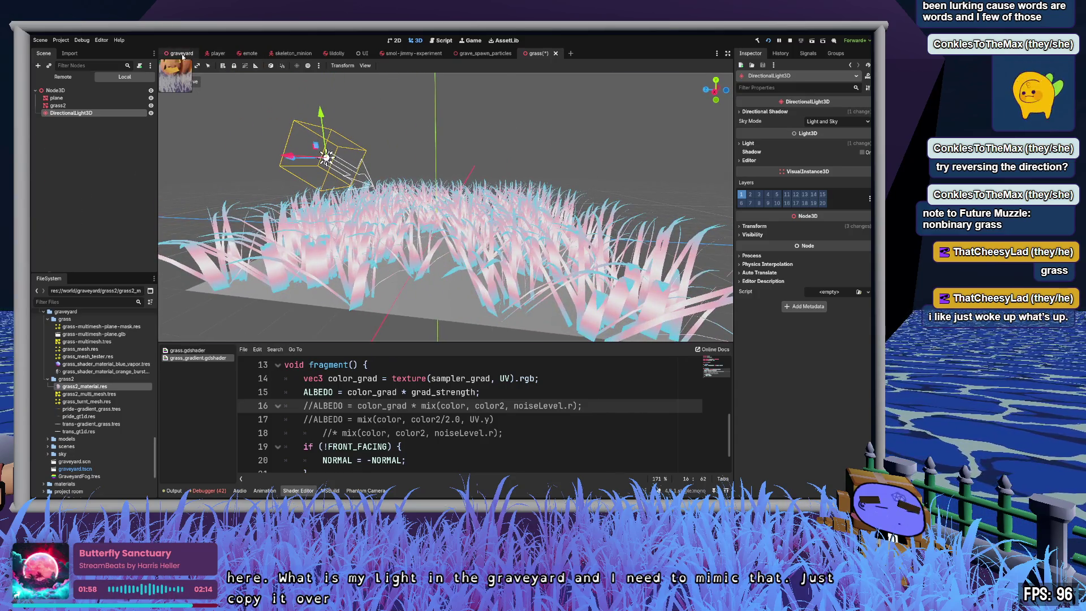
pyautogui.click(182, 54)
pyautogui.click(535, 53)
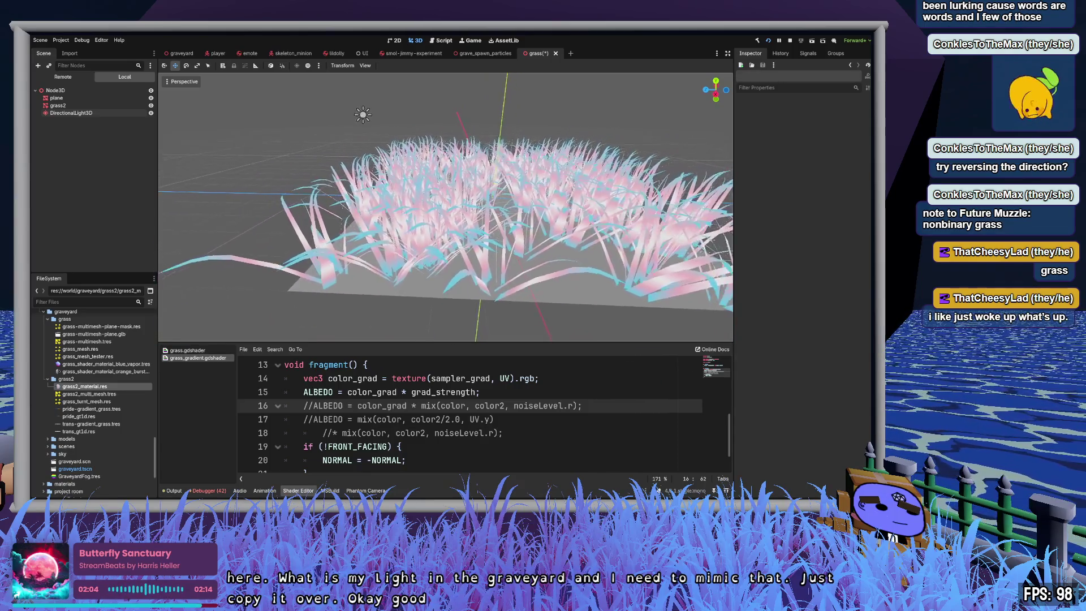
# Step: Rename the pasted light 'graveyard-moonlight' and reposition it over the grass
pyautogui.click(72, 112)
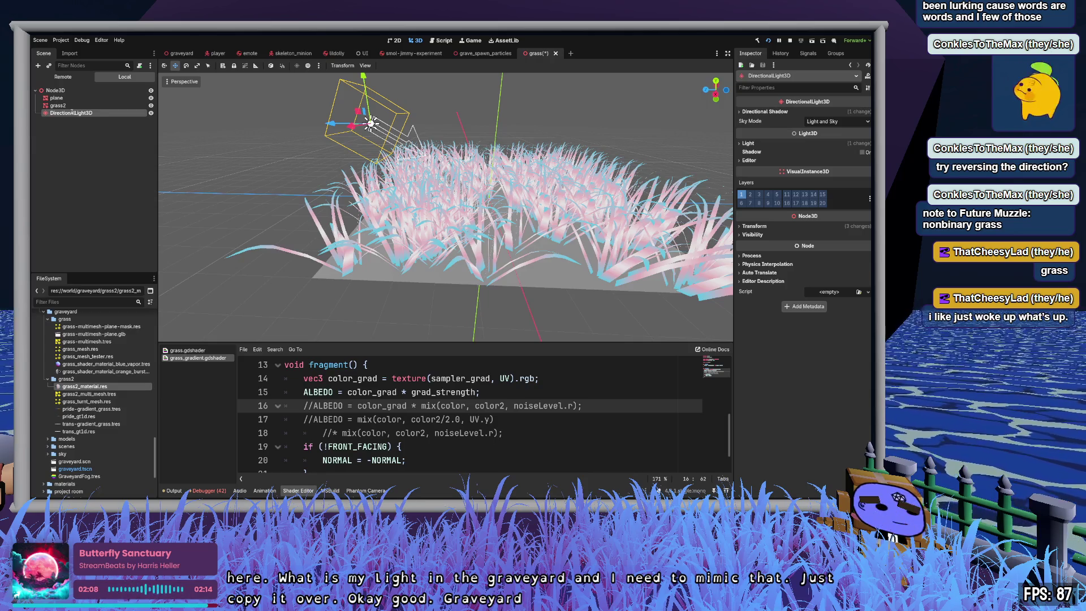
pyautogui.doubleClick(71, 112)
pyautogui.write('graveyard-moonlight')
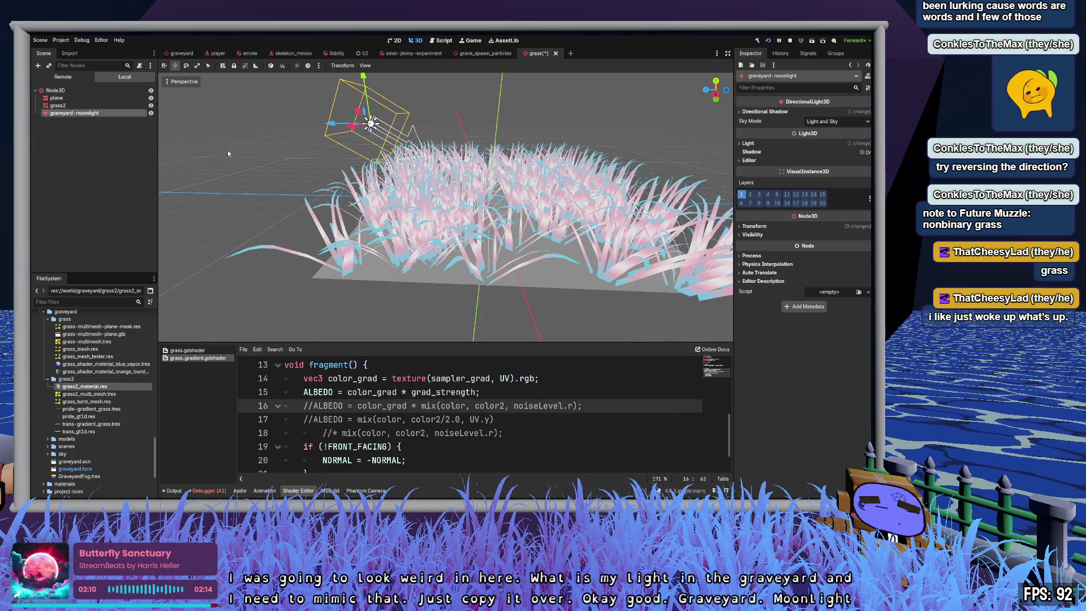
pyautogui.press('Return')
pyautogui.scroll(-5, 476, 206)
pyautogui.scroll(3, 475, 206)
pyautogui.scroll(2, 476, 206)
pyautogui.press('t')
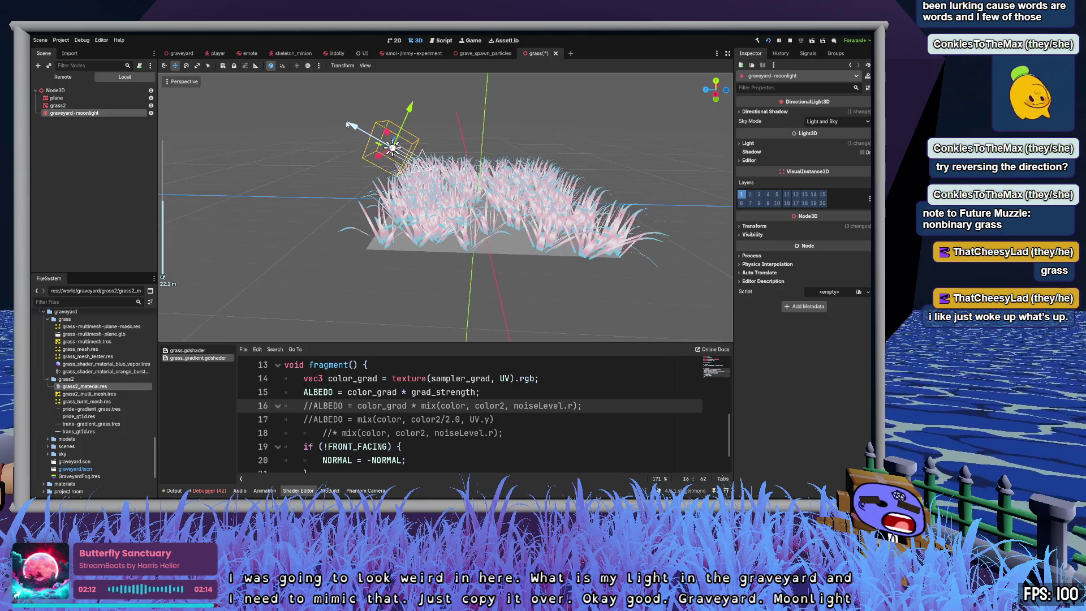
pyautogui.moveTo(346, 124)
pyautogui.mouseDown()
pyautogui.moveTo(257, 218)
pyautogui.moveTo(282, 231)
pyautogui.moveTo(249, 235)
pyautogui.mouseUp()
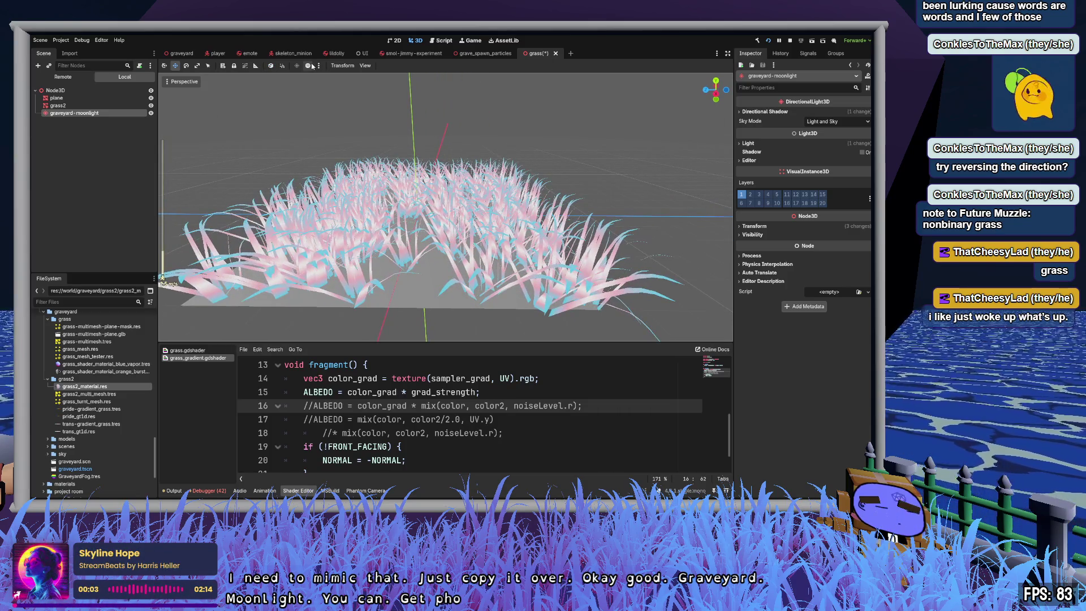
# Step: Hide the sky and ground environment preview and select the grass2 material
pyautogui.click(308, 65)
pyautogui.click(309, 66)
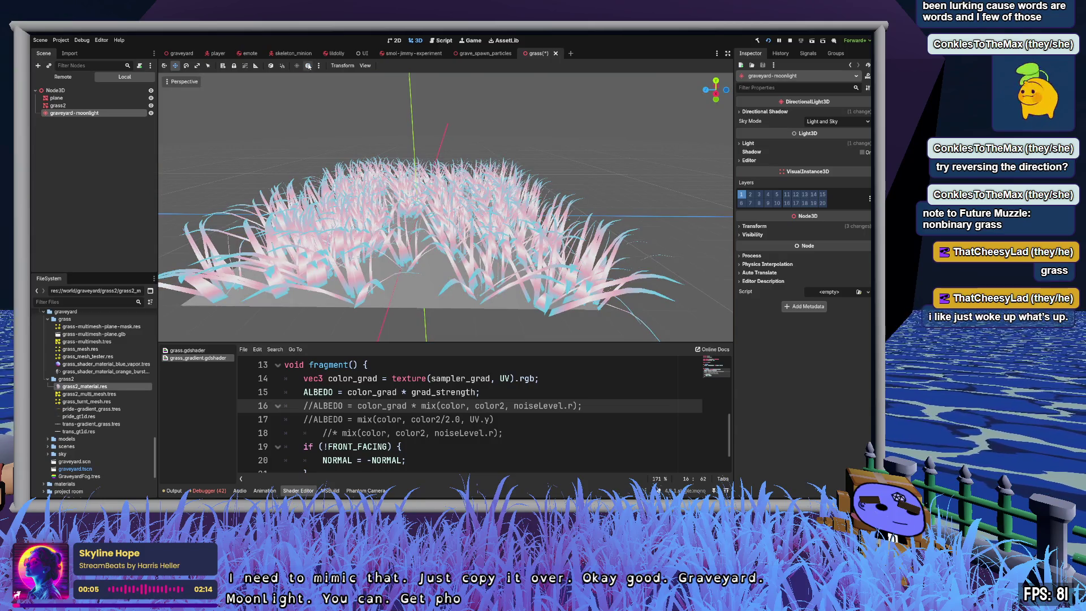
pyautogui.scroll(-5, 300, 209)
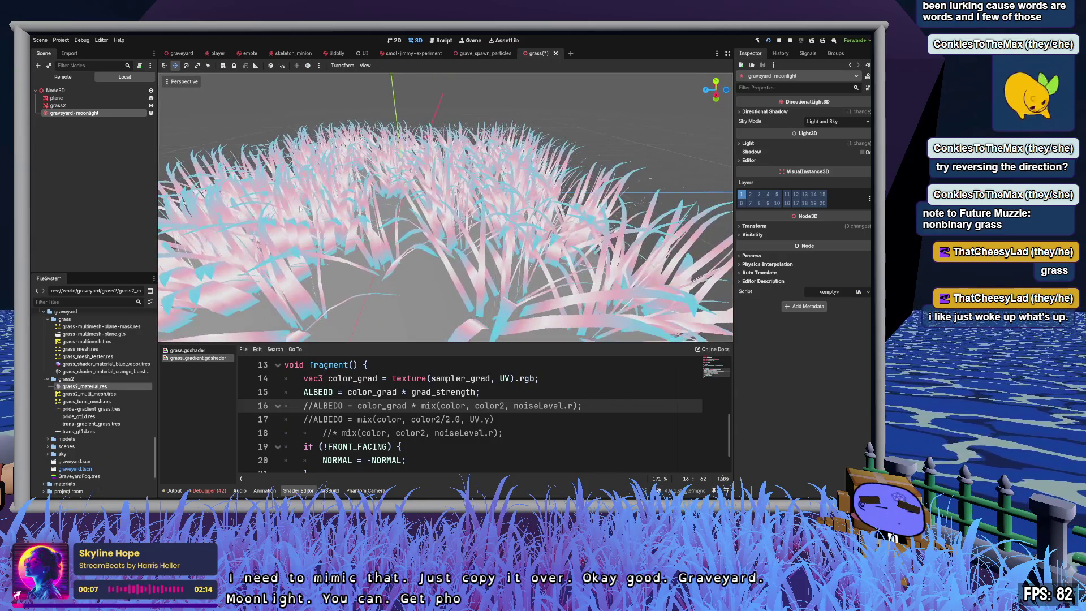
pyautogui.click(85, 386)
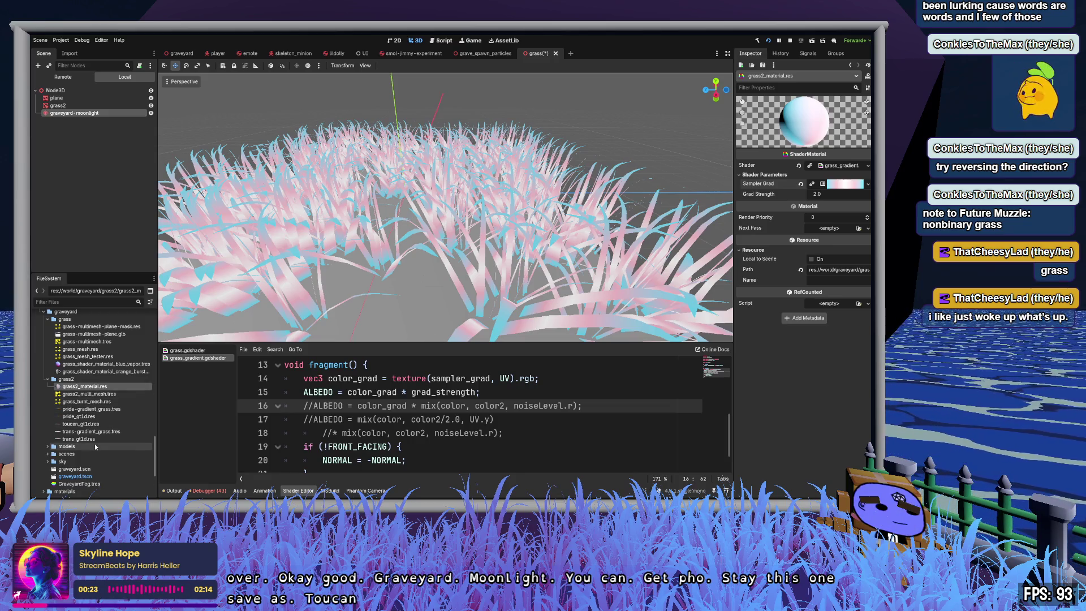
# Step: Open the toucan_gt1d.res gradient and reverse its colour direction
pyautogui.click(80, 424)
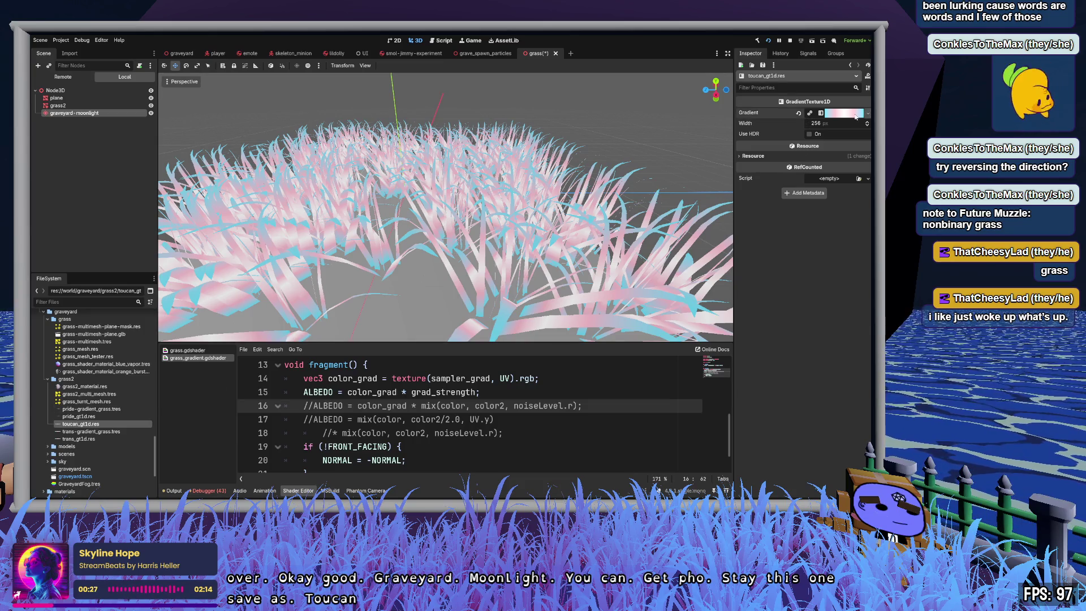
pyautogui.click(856, 113)
pyautogui.click(853, 116)
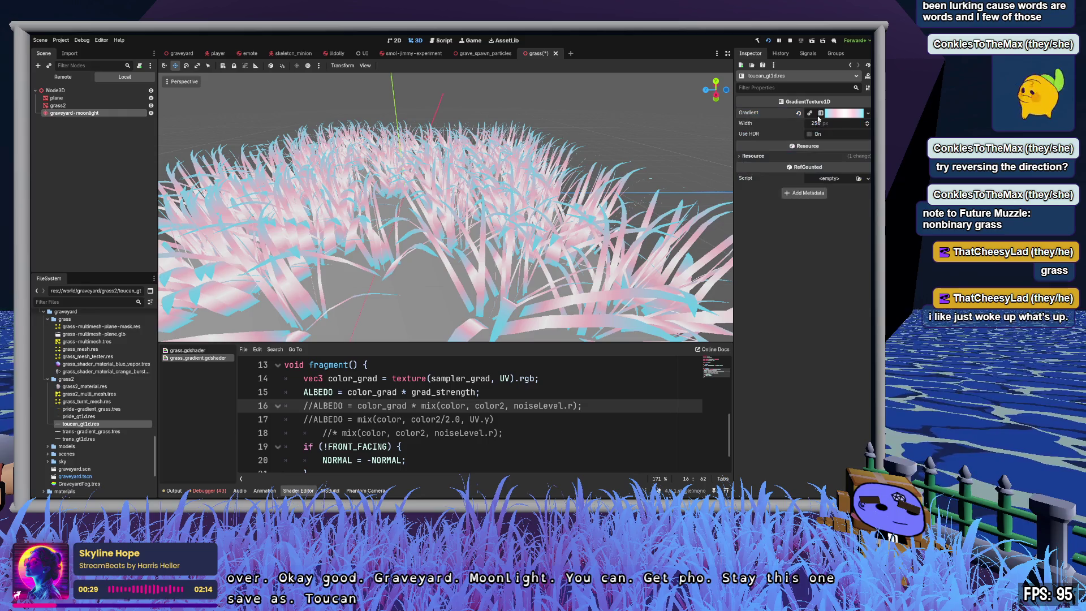
pyautogui.click(810, 114)
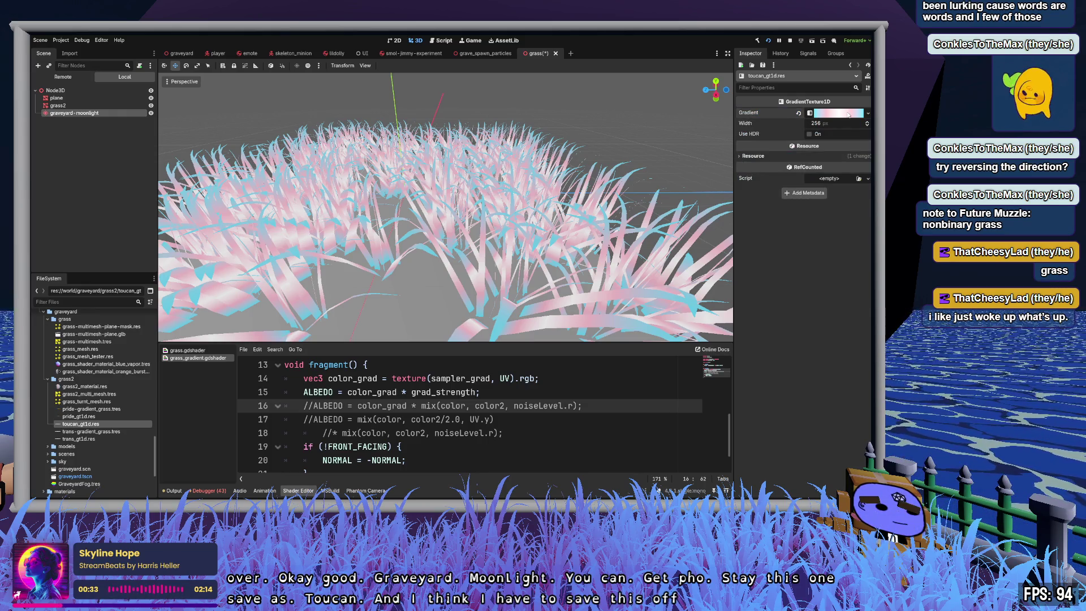
# Step: Disable gradient snapping and move the white stop left, turning it pink
pyautogui.click(848, 115)
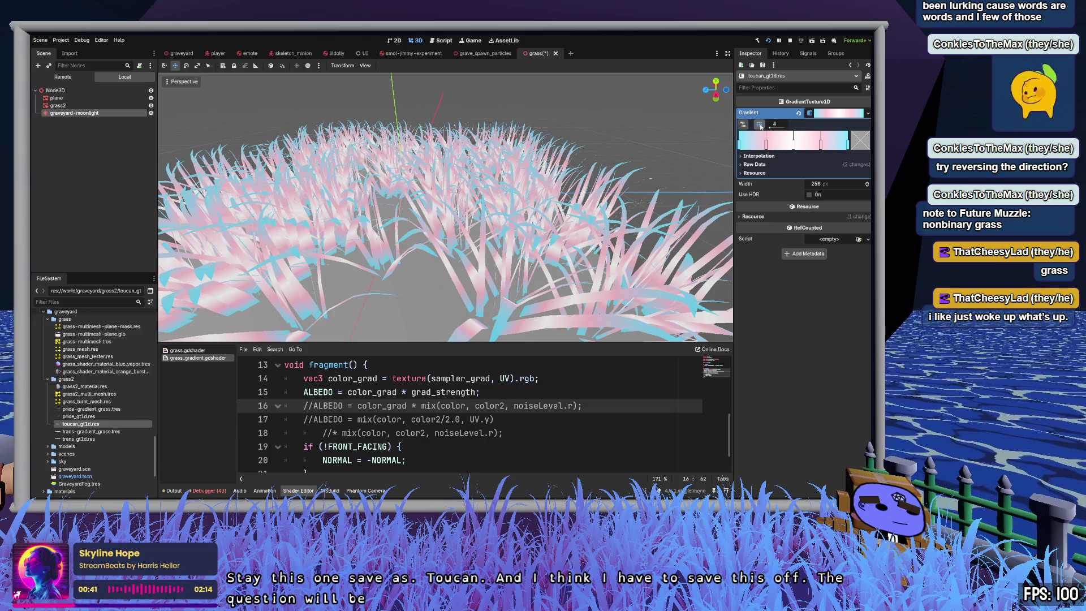
pyautogui.click(758, 125)
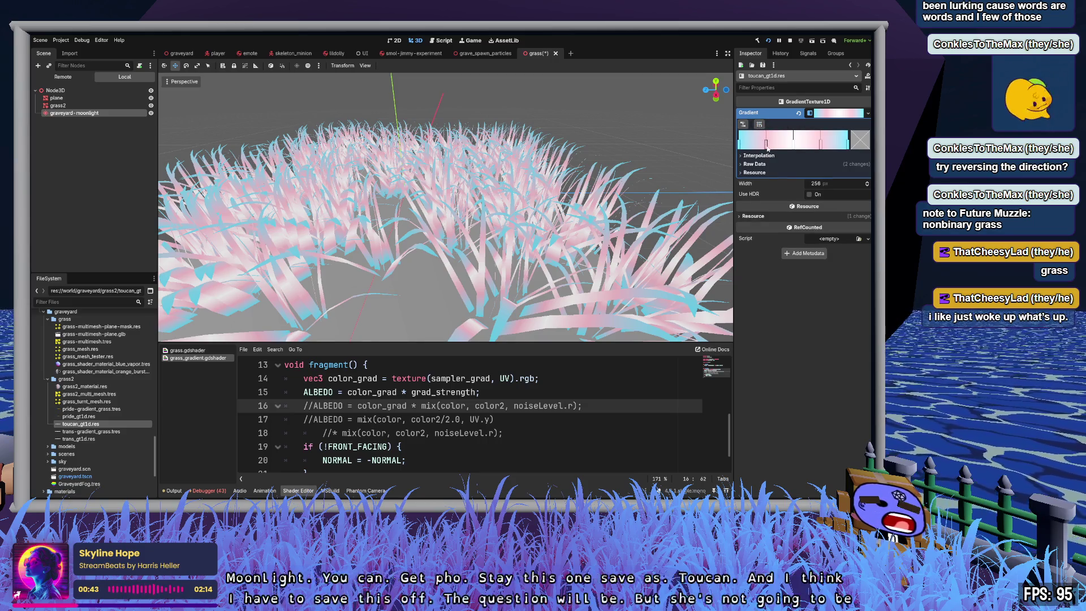
pyautogui.moveTo(794, 144); pyautogui.dragTo(752, 145)
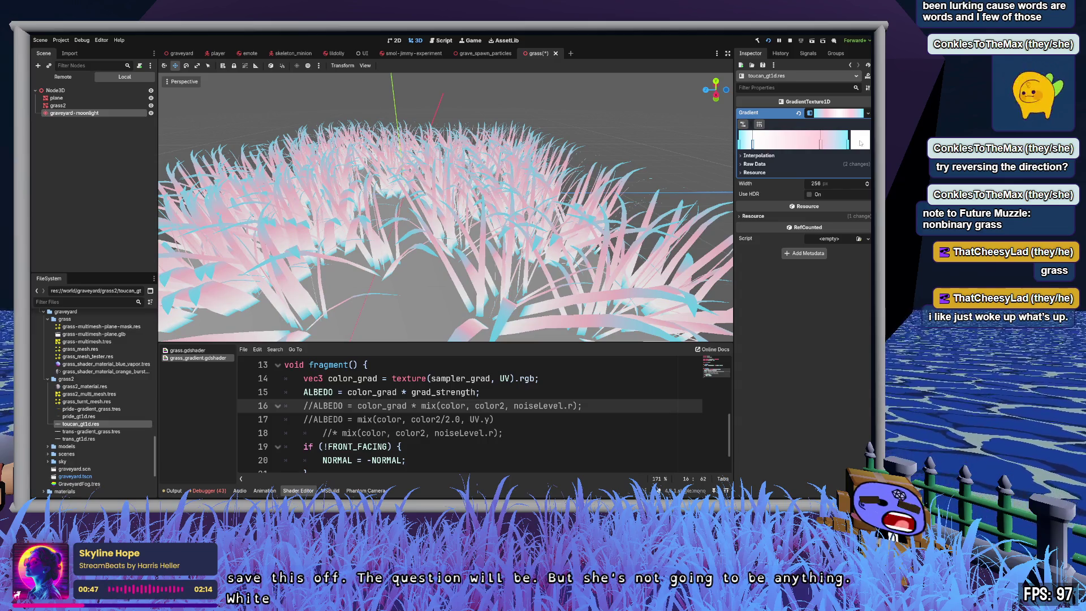
pyautogui.hotkey('ctrl', 'z')
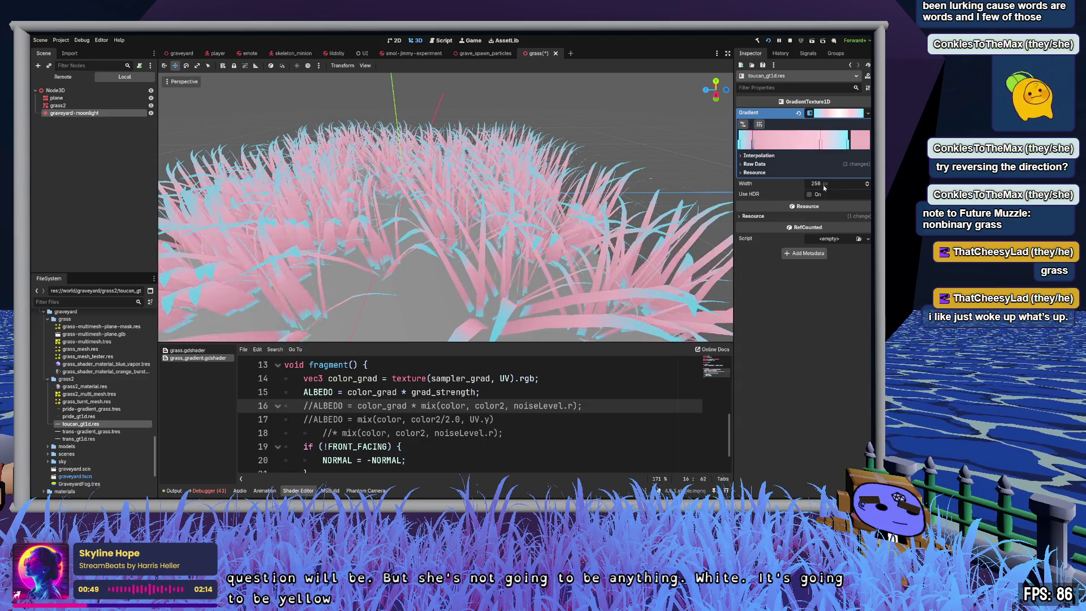
# Step: Delete the pink gradient stop and set the cyan end stop to black
pyautogui.hotkey('ctrl', 'z')
pyautogui.hotkey('ctrl', 'z')
pyautogui.hotkey('ctrl', 'z')
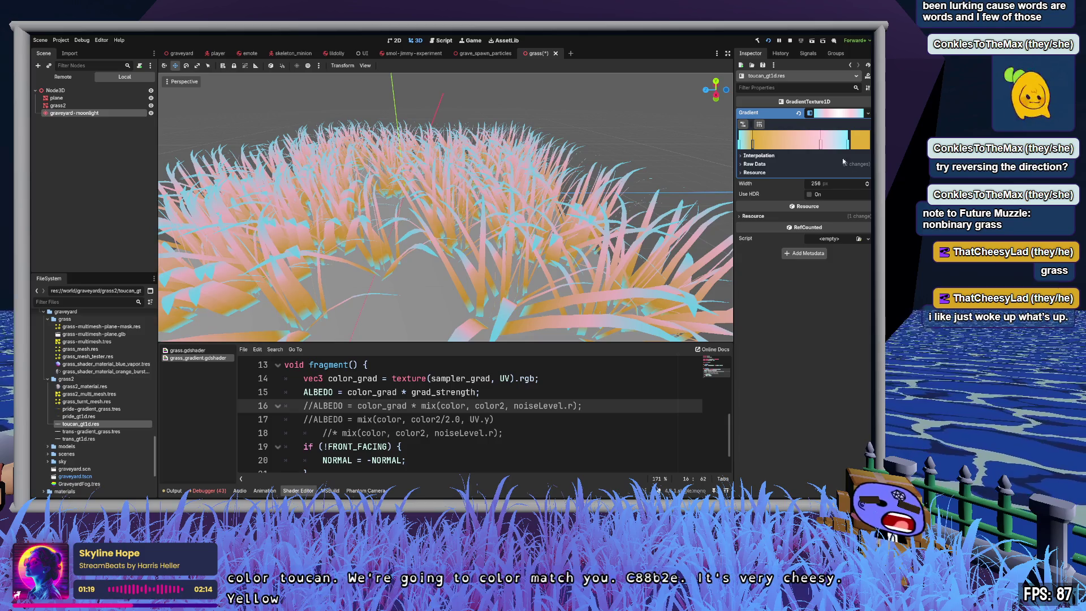
pyautogui.click(822, 144)
pyautogui.rightClick(821, 145)
pyautogui.click(848, 142)
pyautogui.moveTo(843, 167)
pyautogui.mouseDown()
pyautogui.moveTo(792, 149)
pyautogui.moveTo(750, 152)
pyautogui.mouseUp()
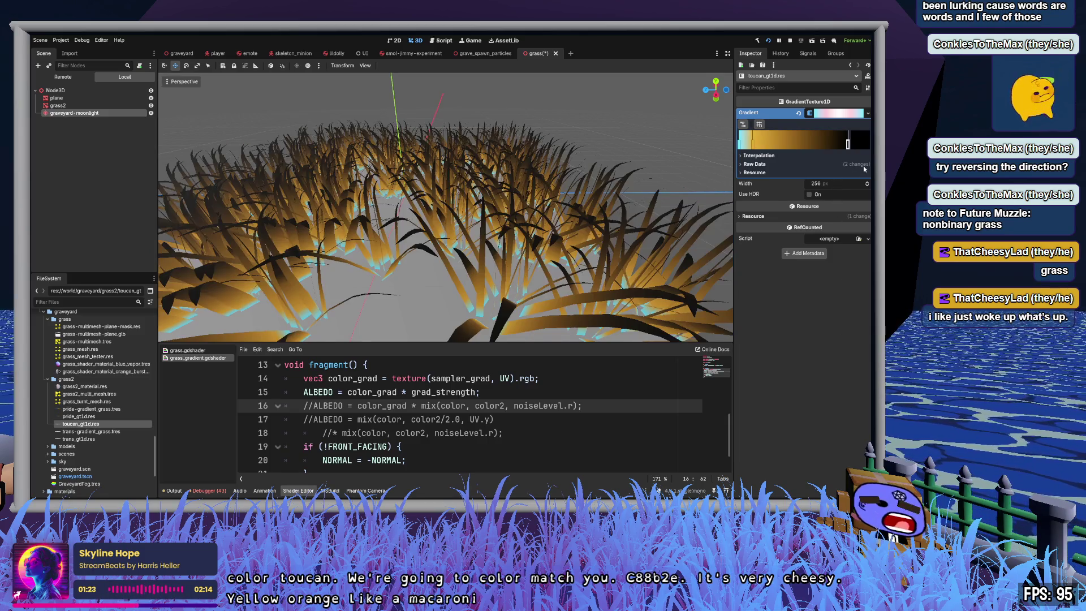
# Step: Add a middle gradient stop and slide it right for more yellow
pyautogui.click(752, 147)
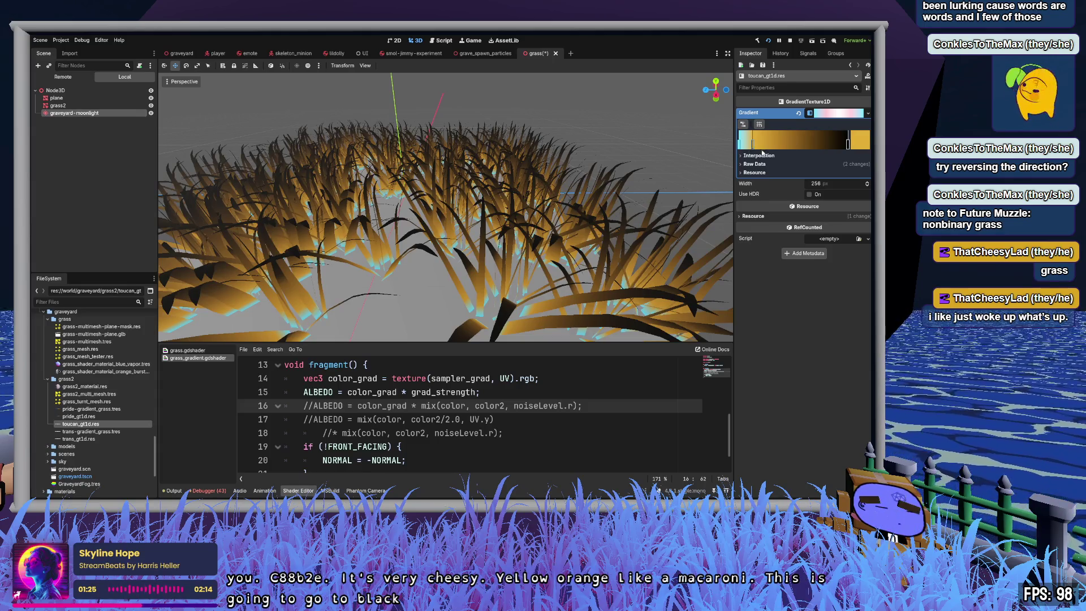
pyautogui.click(818, 143)
pyautogui.moveTo(819, 144); pyautogui.dragTo(839, 145)
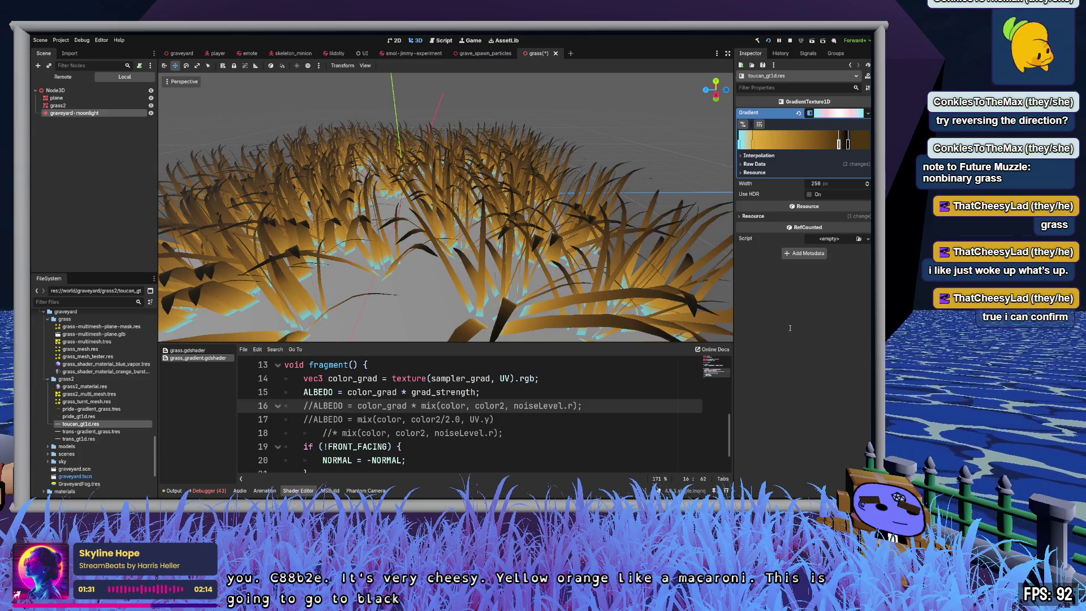
pyautogui.press('Return')
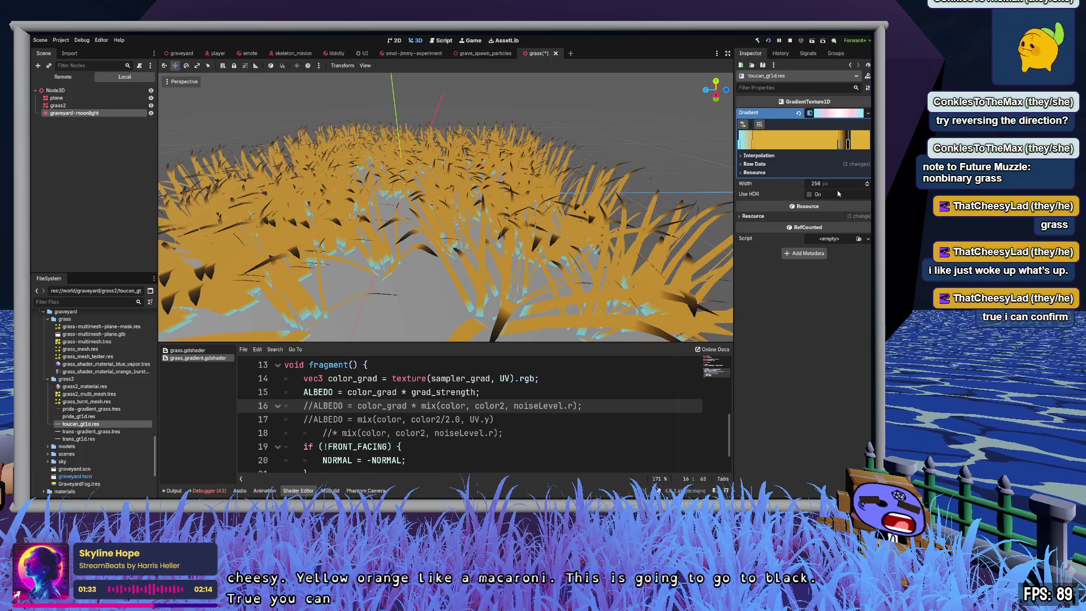
# Step: Turn the gradient's right end black and add a stop moved left so black starts earlier
pyautogui.click(739, 142)
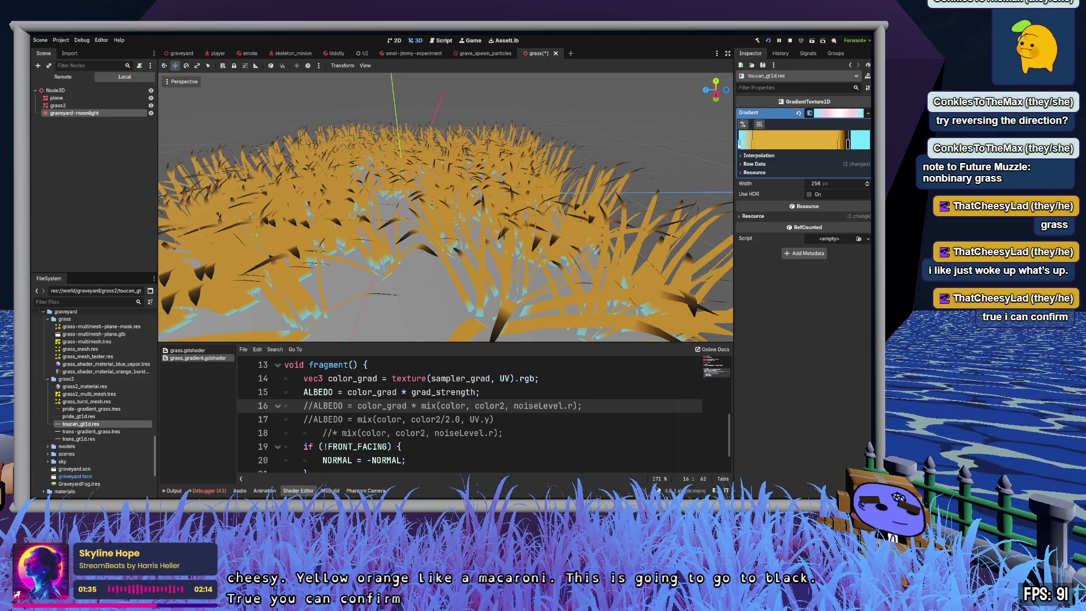
pyautogui.moveTo(429, 215)
pyautogui.mouseDown()
pyautogui.moveTo(362, 215)
pyautogui.moveTo(537, 256)
pyautogui.moveTo(447, 251)
pyautogui.moveTo(604, 238)
pyautogui.mouseUp()
pyautogui.click(847, 145)
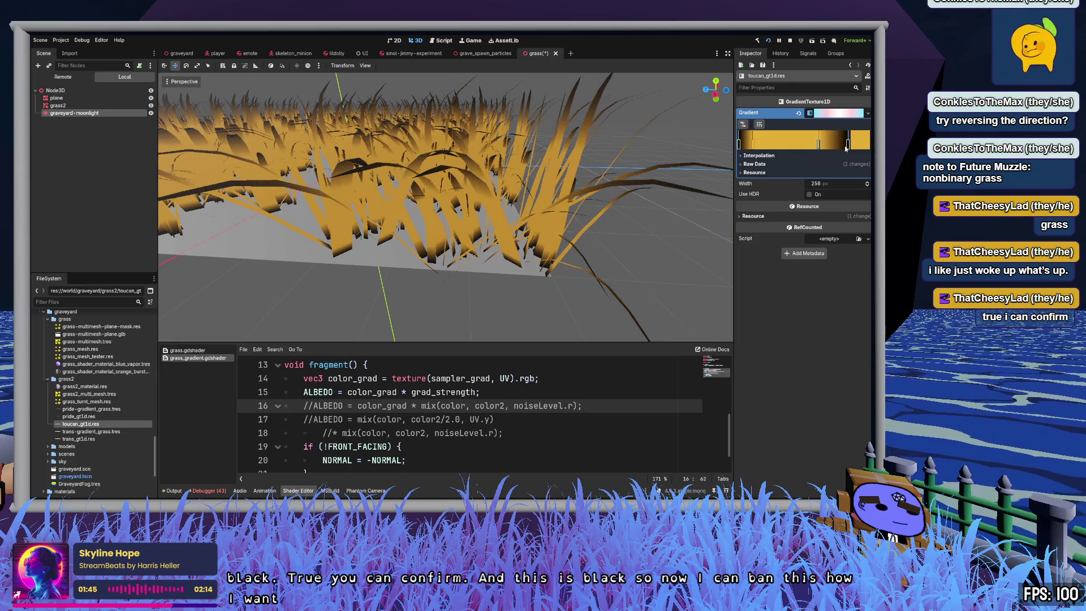
pyautogui.moveTo(849, 148); pyautogui.dragTo(832, 148)
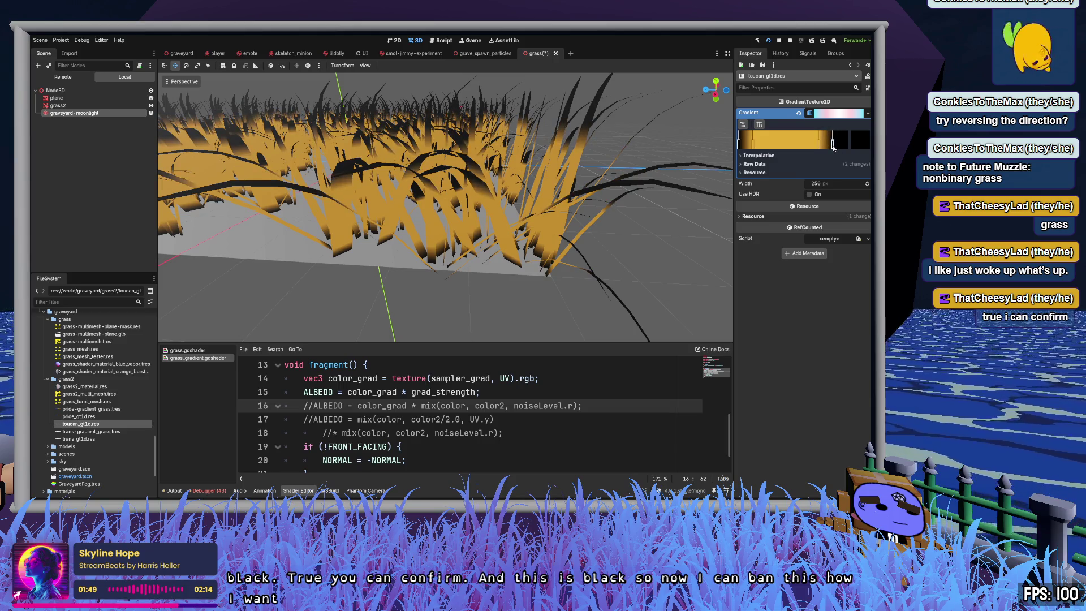
pyautogui.scroll(-5, 445, 207)
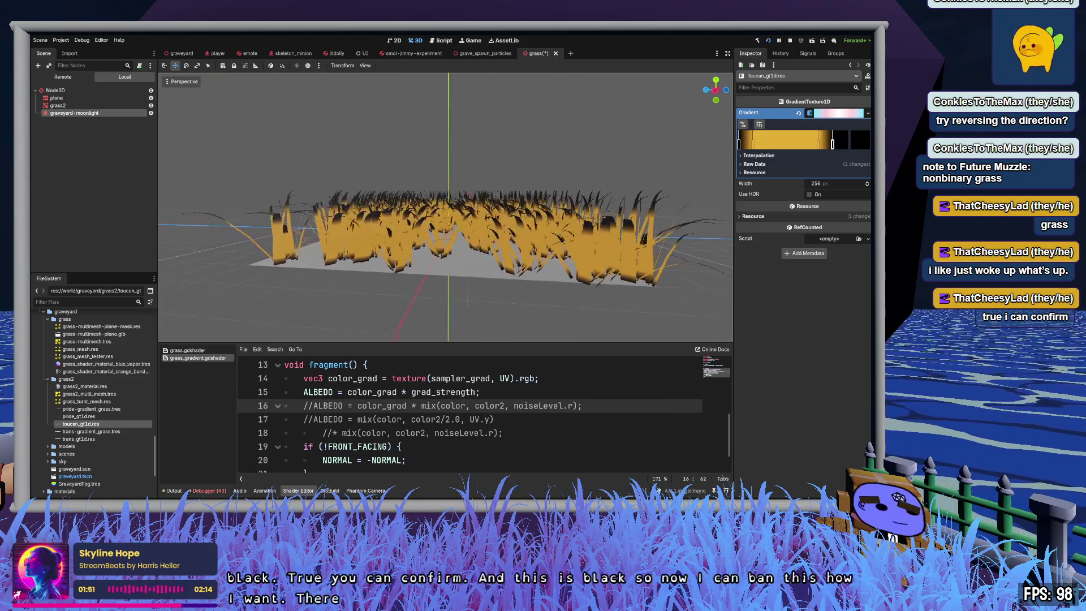
pyautogui.scroll(5, 446, 207)
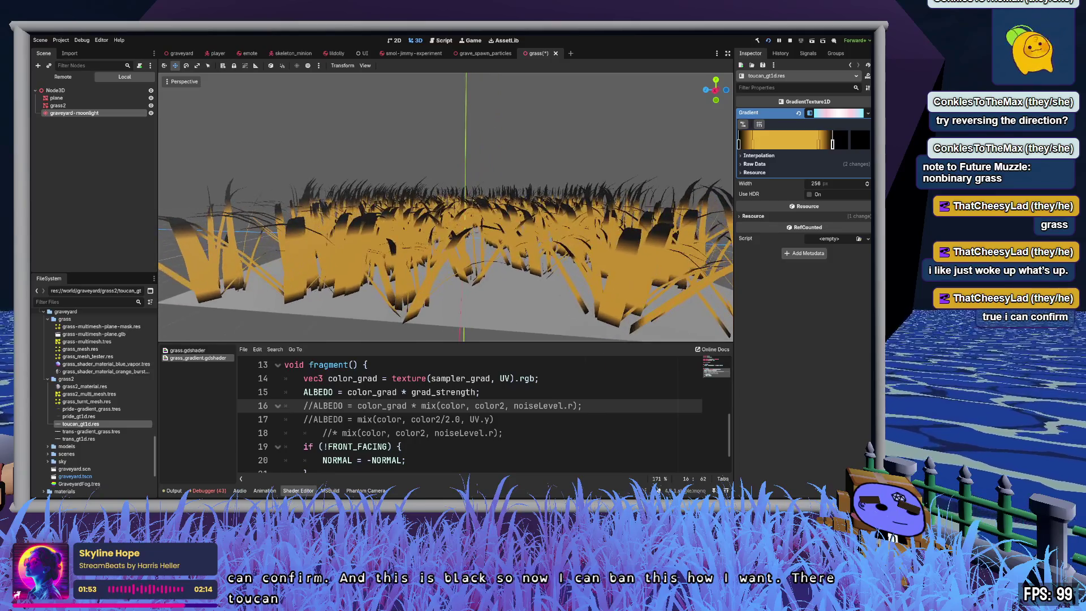
pyautogui.scroll(3, 454, 266)
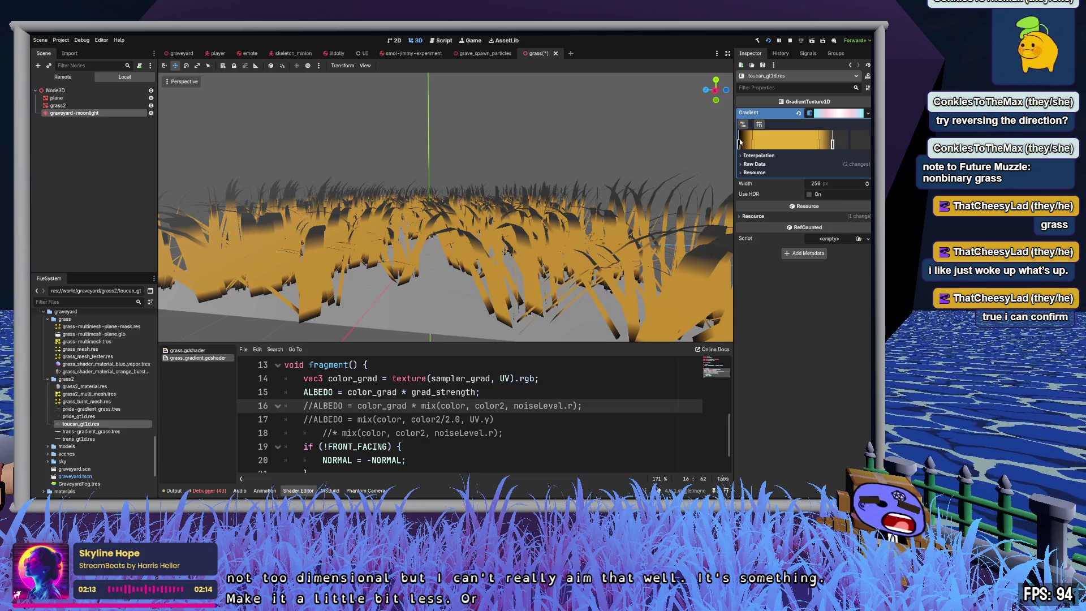
# Step: Save the grass scene and re-enable the environment preview
pyautogui.click(833, 144)
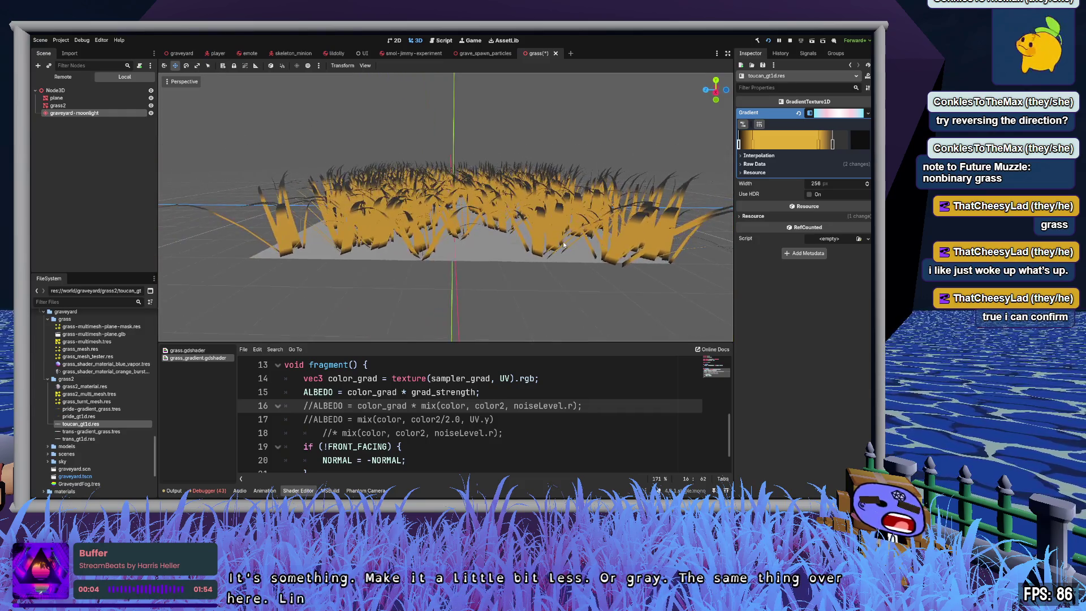
pyautogui.hotkey('ctrl', 's')
pyautogui.click(309, 65)
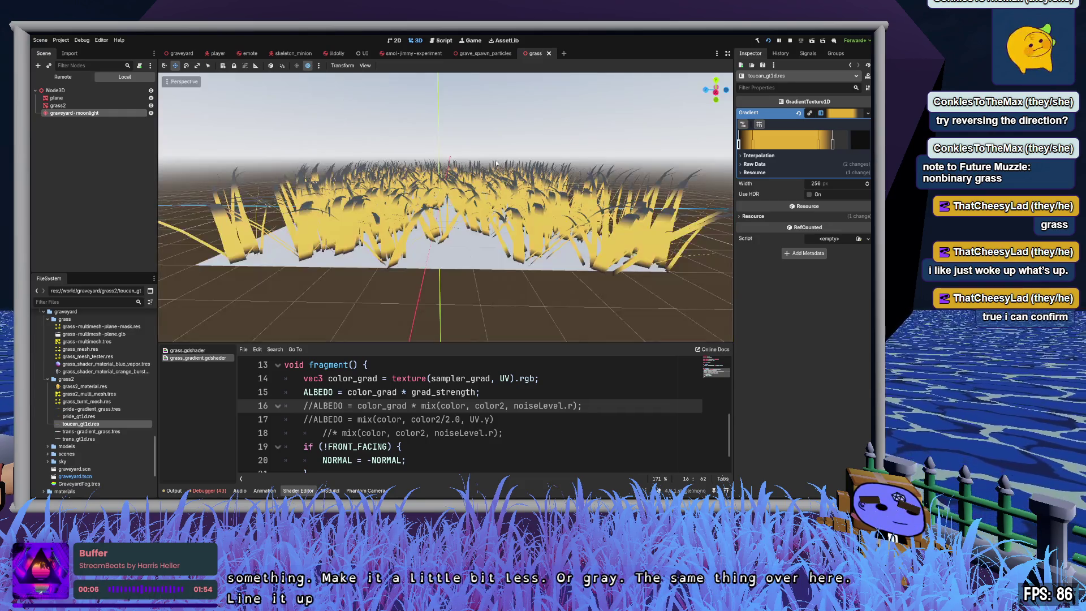
# Step: Toggle the environment preview off and on and zoom to inspect the golden, dark-tipped grass
pyautogui.click(308, 66)
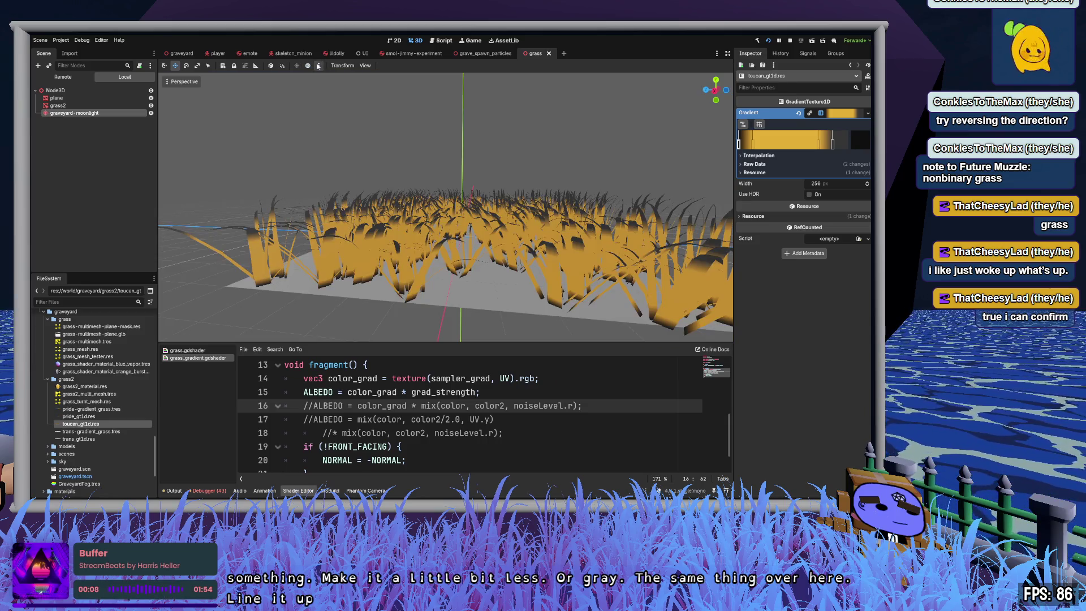
pyautogui.click(309, 66)
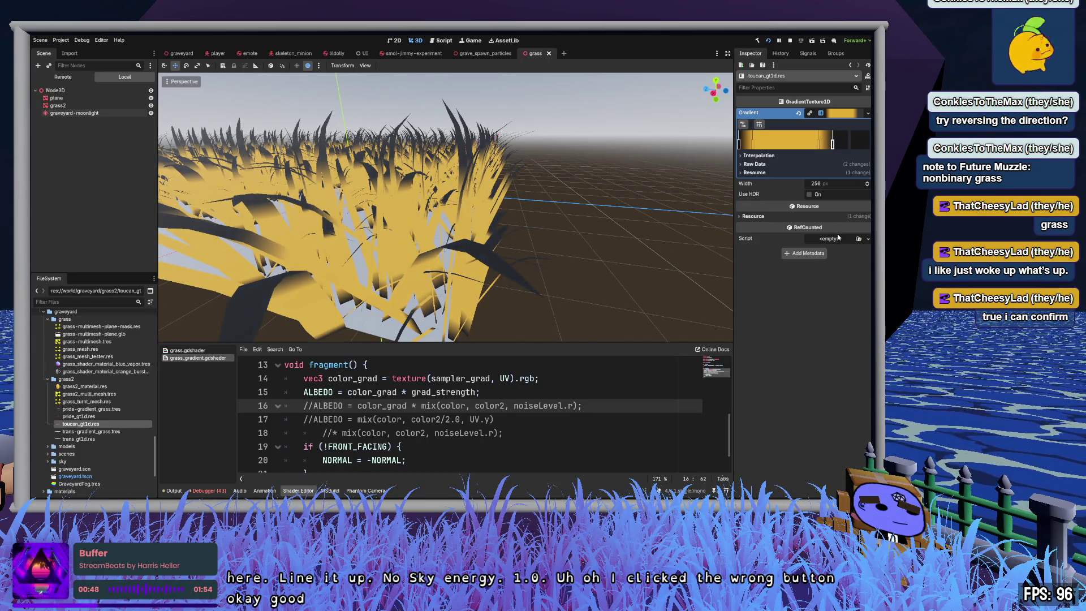
pyautogui.scroll(-5, 632, 196)
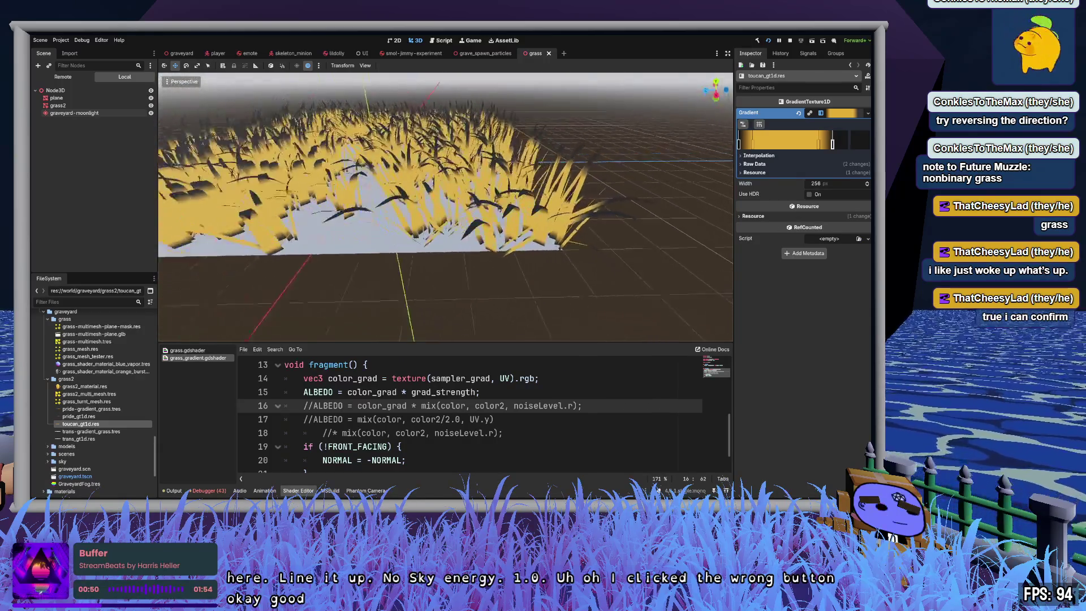
pyautogui.scroll(5, 445, 214)
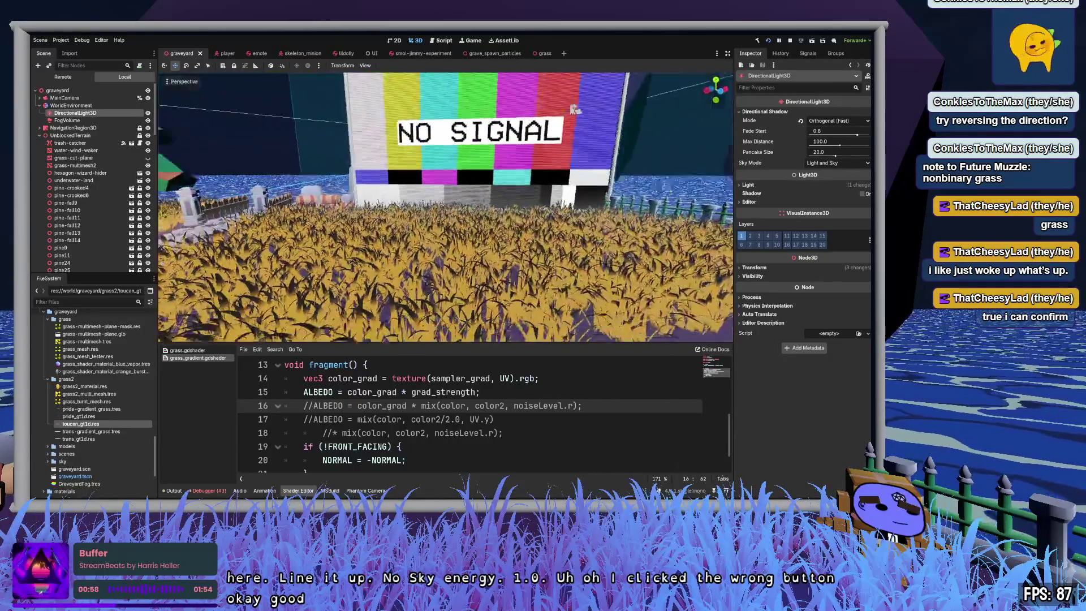
# Step: Review the trans, toucan and pride gradients, then select grass2_material.res and blue_vapor_gt1d.res
pyautogui.click(84, 438)
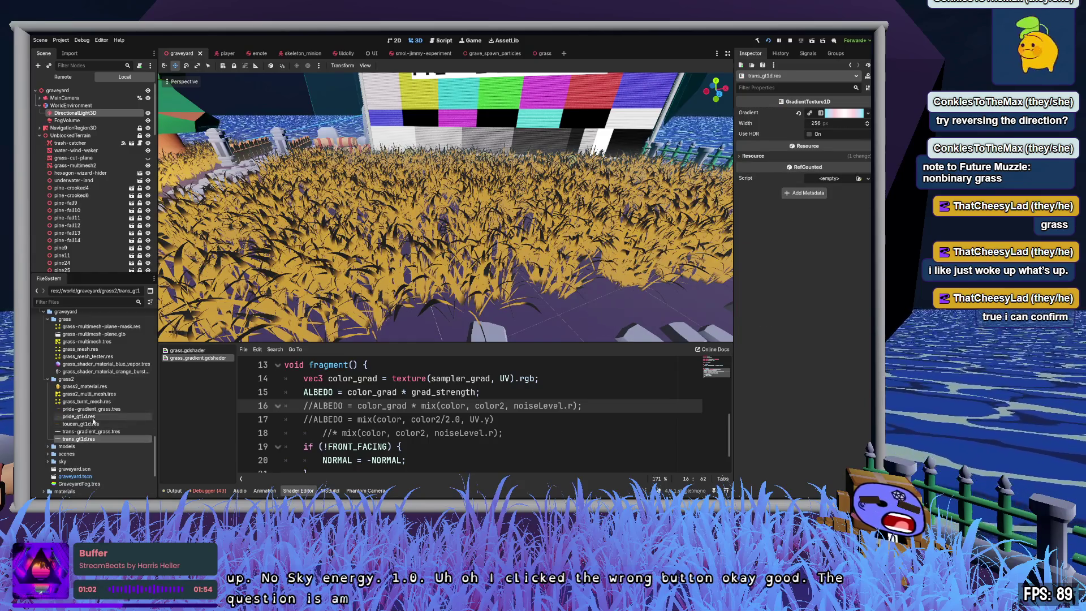
pyautogui.click(90, 424)
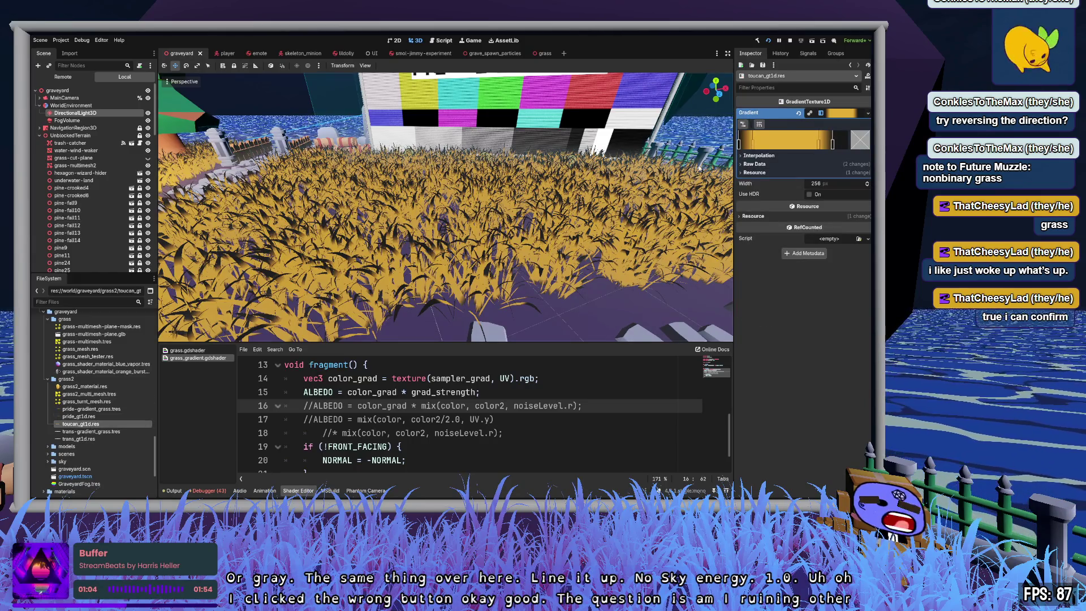
pyautogui.click(99, 417)
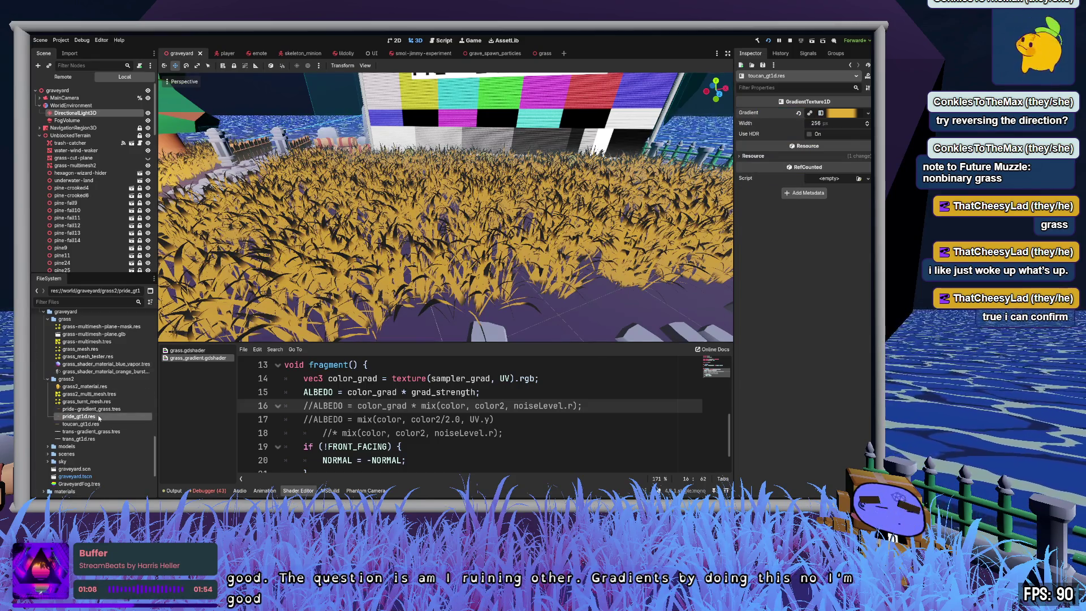
pyautogui.click(839, 115)
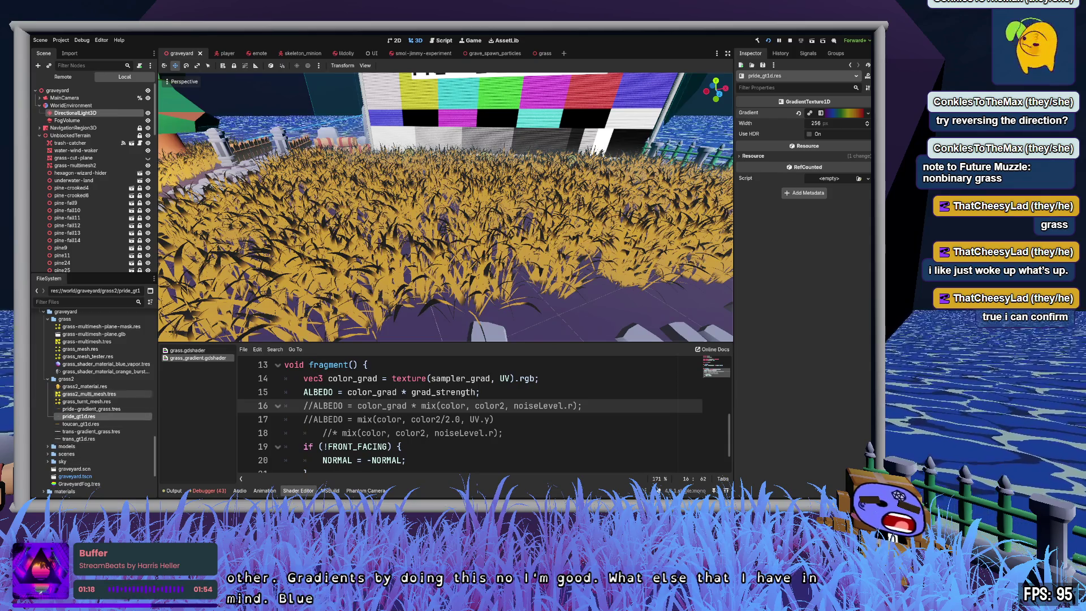
pyautogui.click(106, 387)
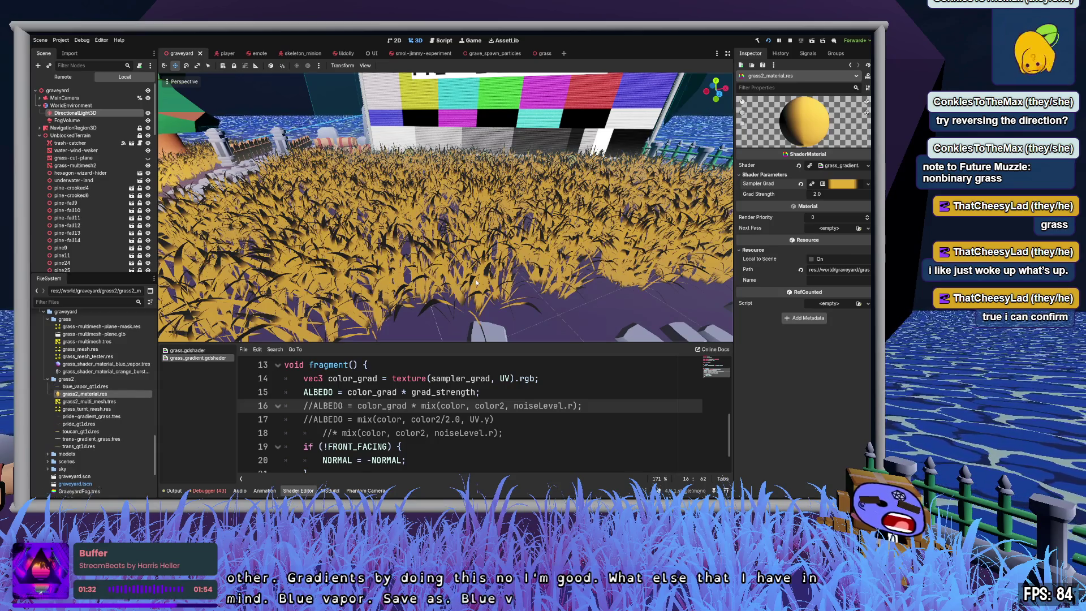
pyautogui.click(105, 386)
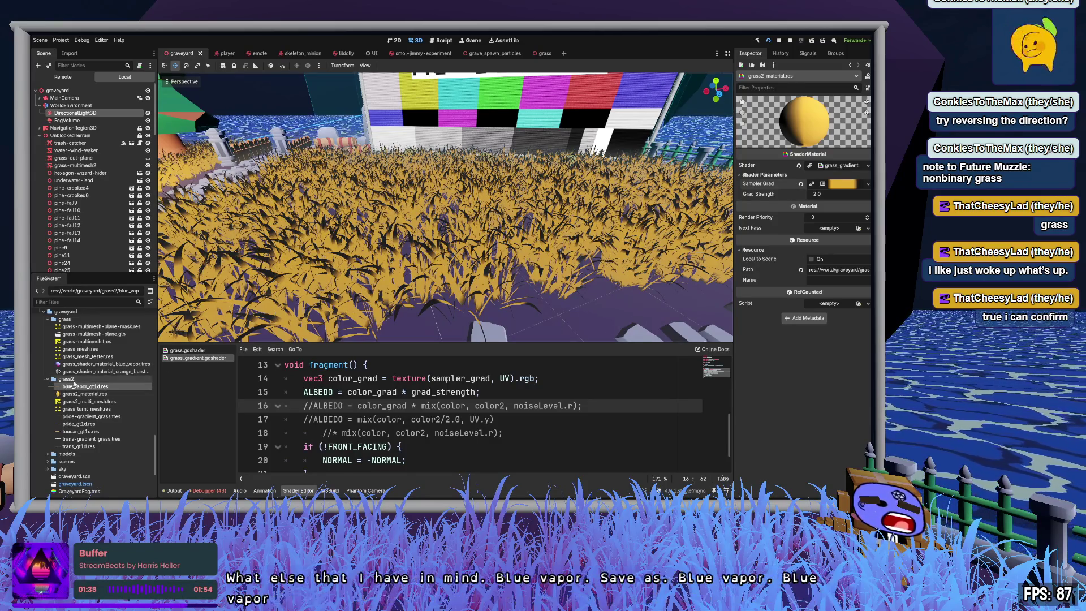
# Step: Open the blue_vapor_gt1d.res gradient and add, slide and remove its gold stops
pyautogui.click(842, 184)
pyautogui.click(838, 116)
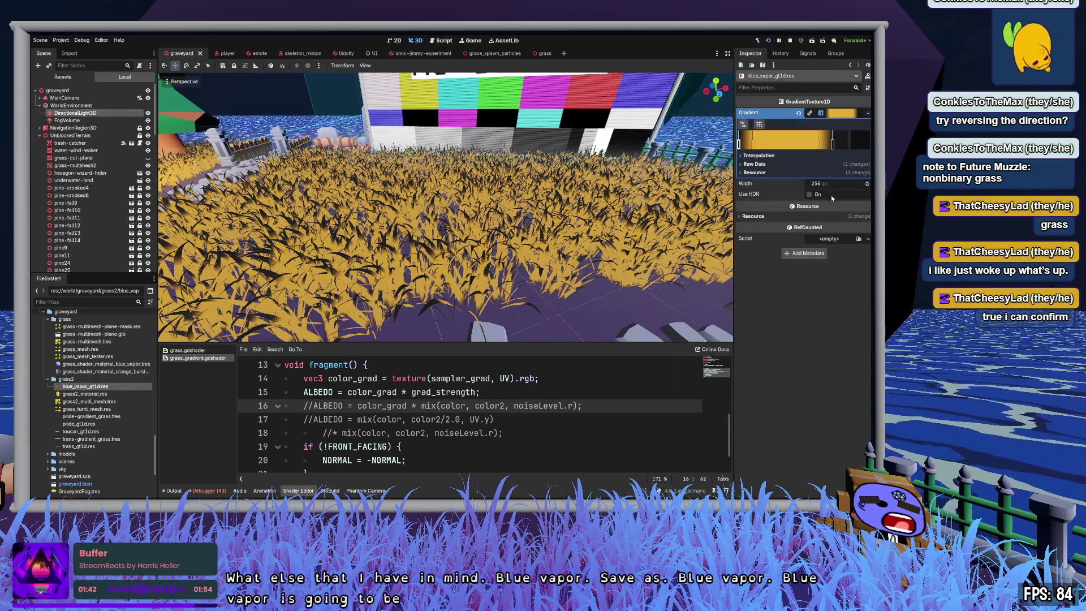
pyautogui.click(832, 144)
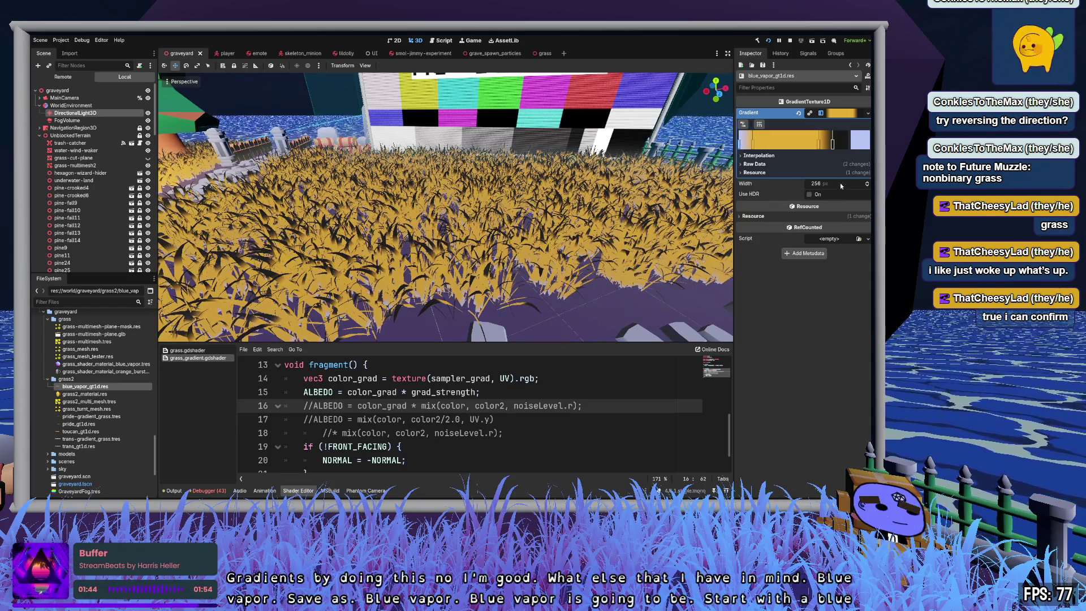
pyautogui.click(739, 144)
pyautogui.click(755, 144)
pyautogui.moveTo(769, 145); pyautogui.dragTo(779, 145)
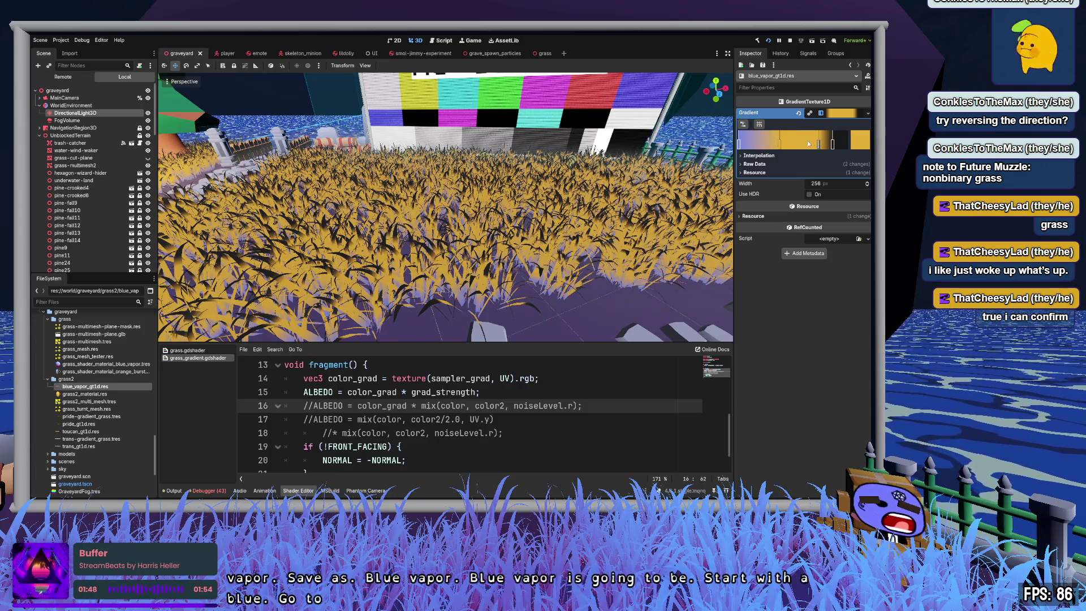
pyautogui.rightClick(819, 144)
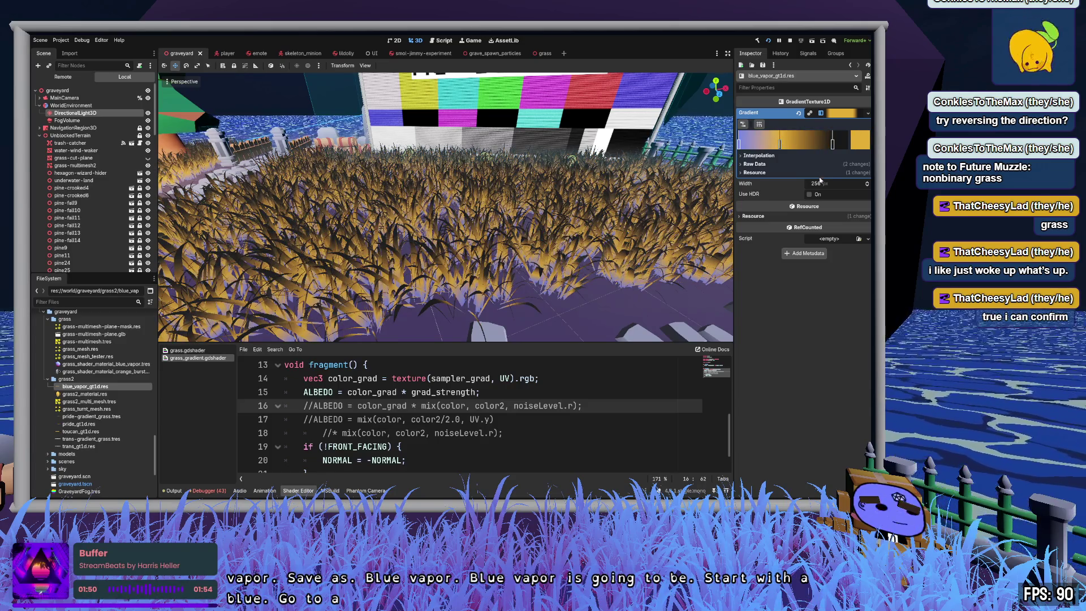
# Step: Recolour the stops to pink and magenta and shape a narrow white band between them
pyautogui.click(817, 146)
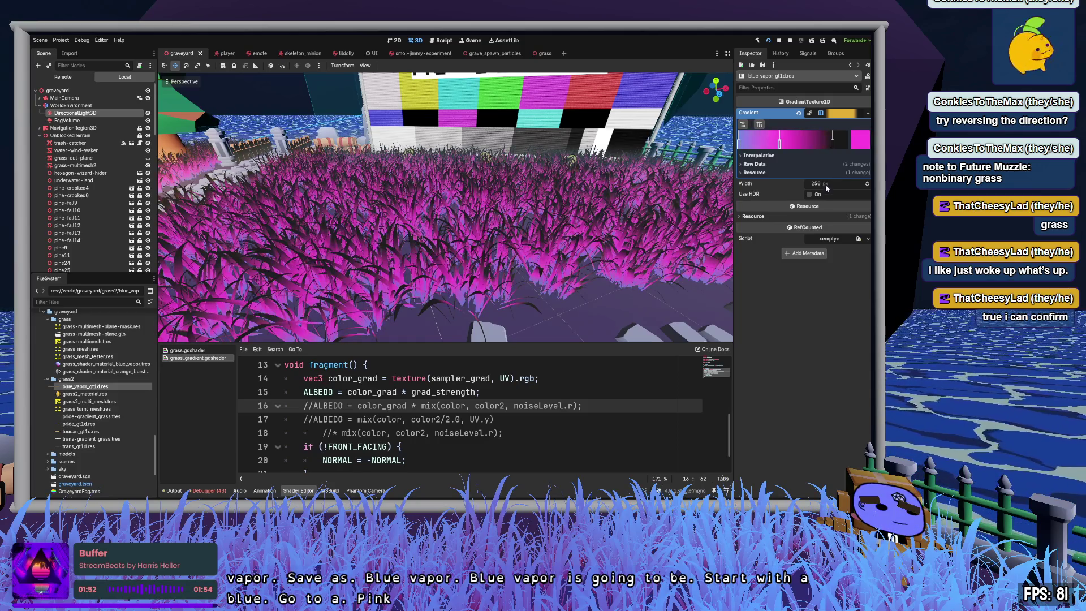
pyautogui.click(779, 145)
pyautogui.moveTo(781, 145)
pyautogui.mouseDown()
pyautogui.moveTo(821, 146)
pyautogui.moveTo(755, 143)
pyautogui.moveTo(770, 145)
pyautogui.mouseUp()
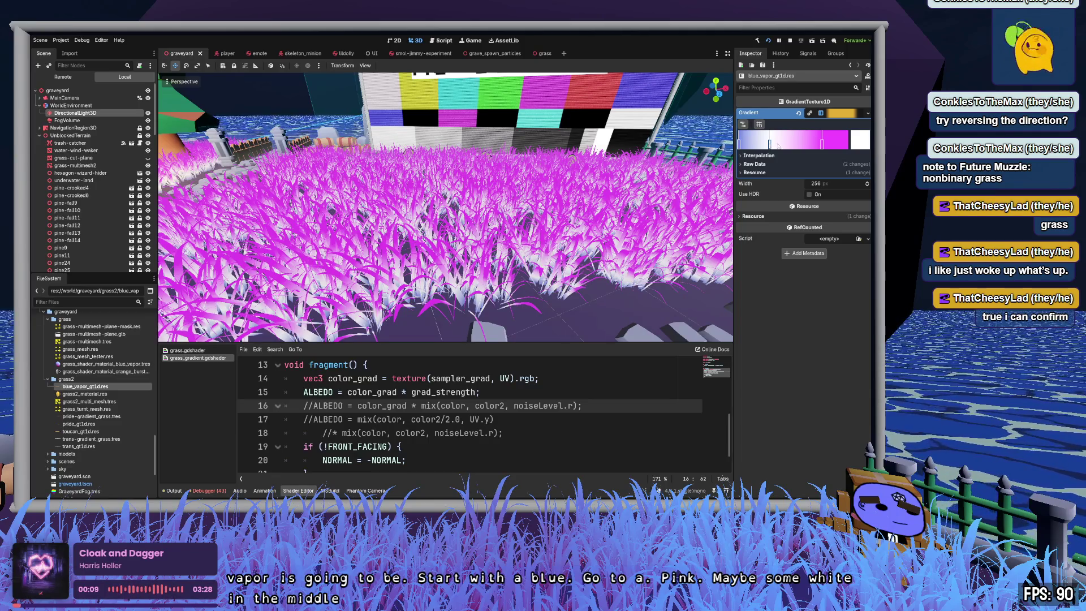
pyautogui.moveTo(777, 144)
pyautogui.mouseDown()
pyautogui.moveTo(805, 146)
pyautogui.moveTo(760, 146)
pyautogui.mouseUp()
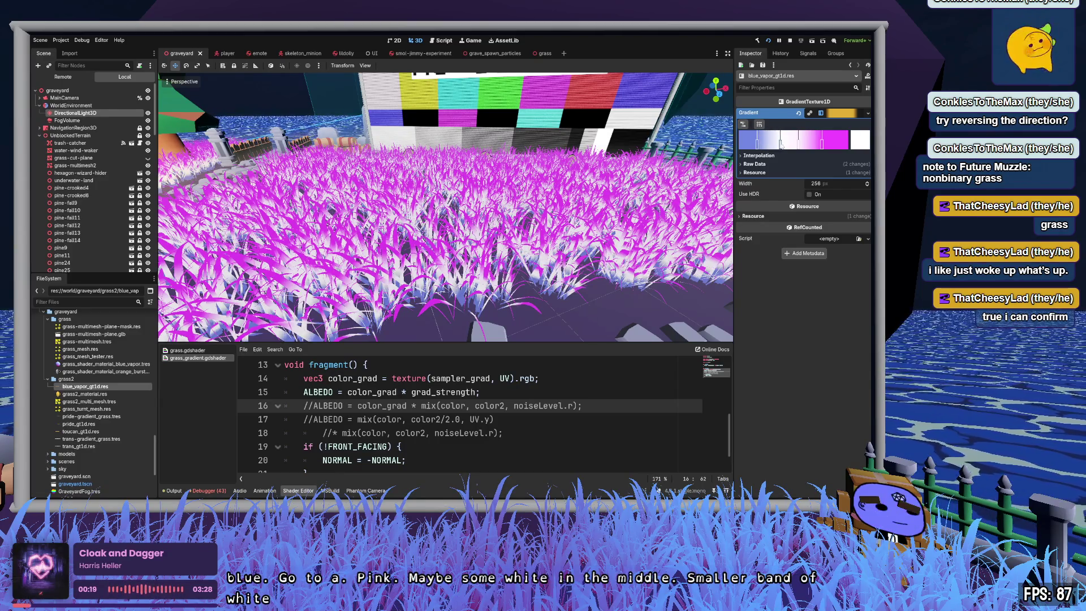
pyautogui.moveTo(822, 146); pyautogui.dragTo(808, 146)
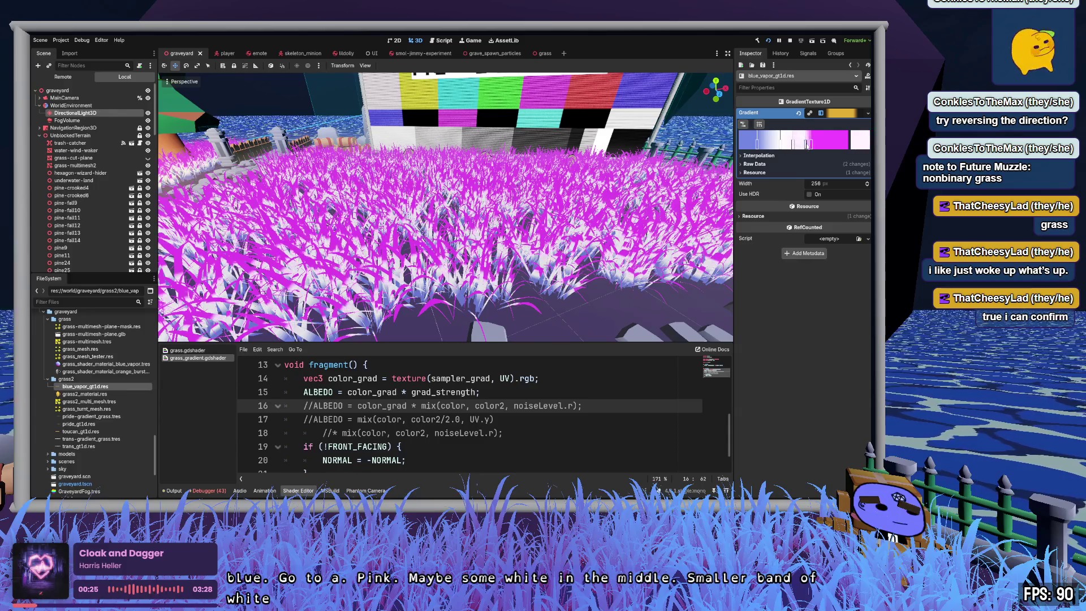
pyautogui.rightClick(780, 145)
pyautogui.moveTo(798, 146); pyautogui.dragTo(823, 146)
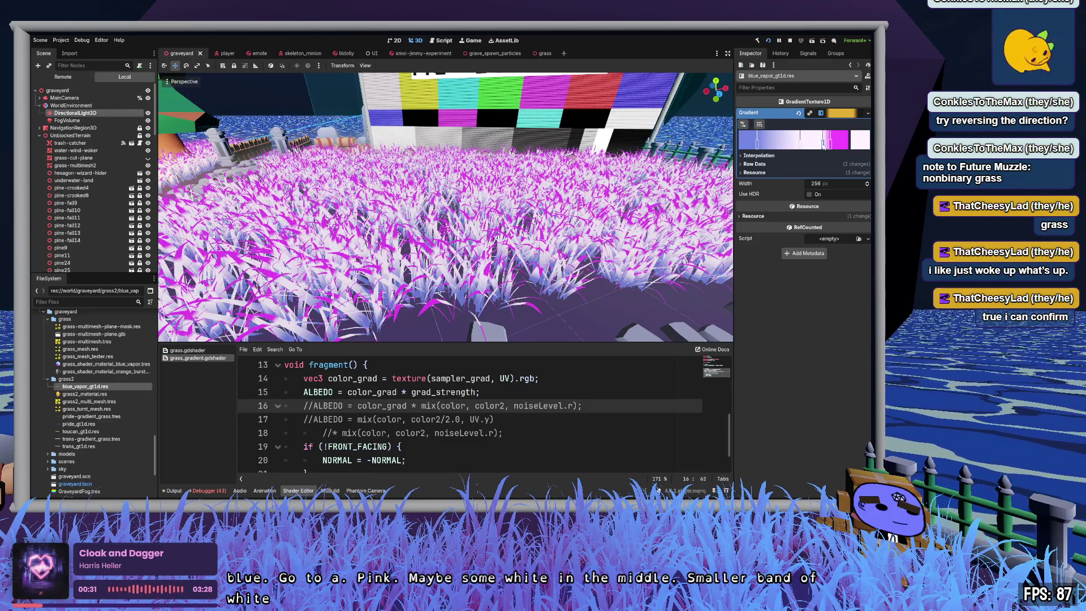
pyautogui.press('w')
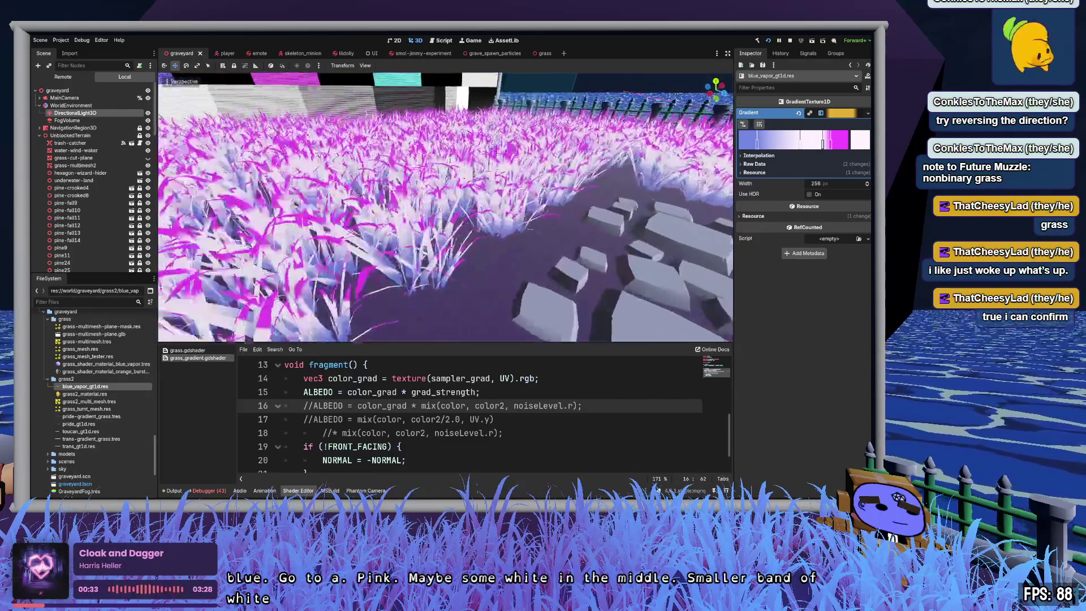
# Step: Widen the blue band of the blue_vapor gradient and enable Use HDR on it
pyautogui.moveTo(757, 144); pyautogui.dragTo(816, 144)
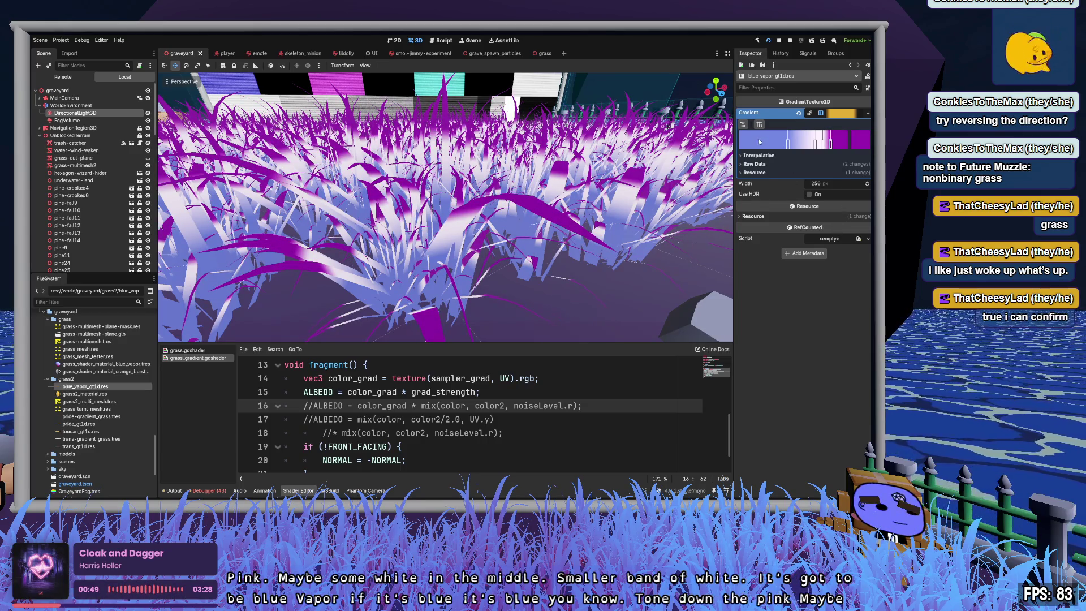
pyautogui.click(788, 144)
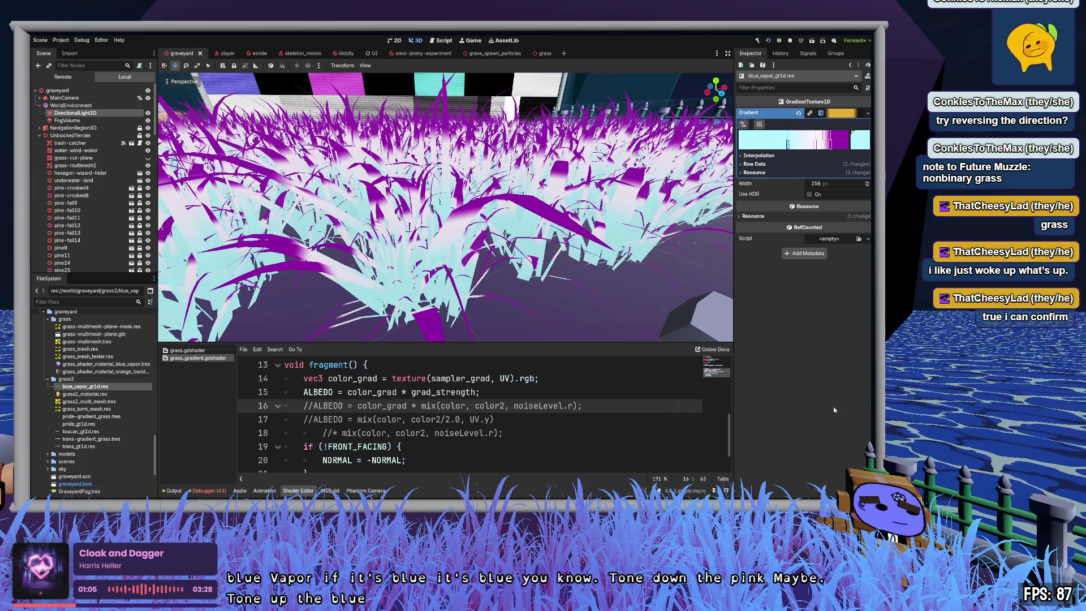
pyautogui.click(808, 195)
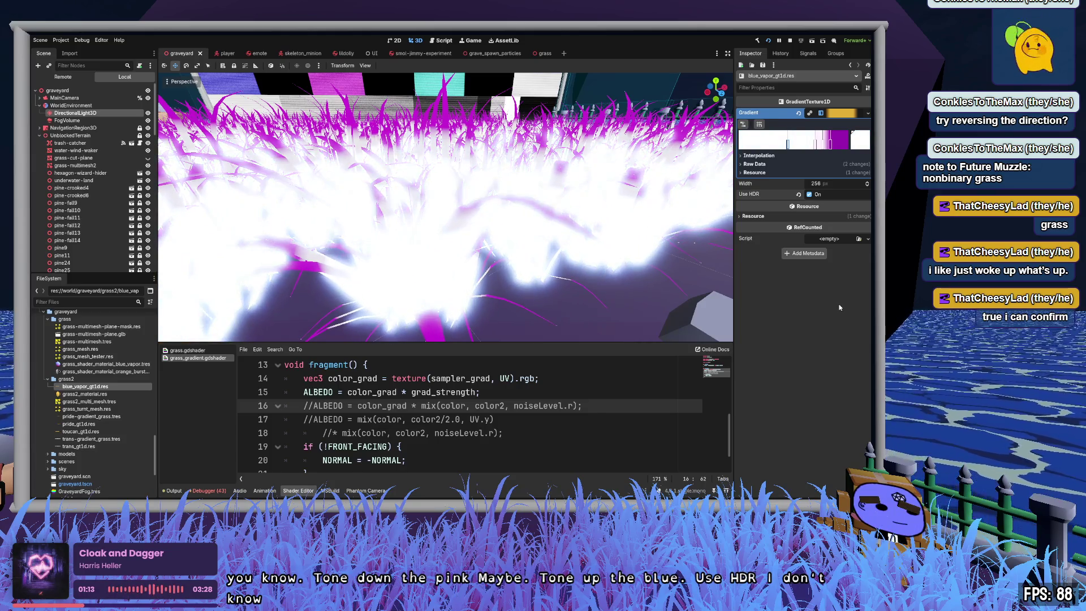
# Step: Turn Use HDR back off and nudge a stop to widen the pink-white band
pyautogui.moveTo(570, 241); pyautogui.dragTo(641, 233)
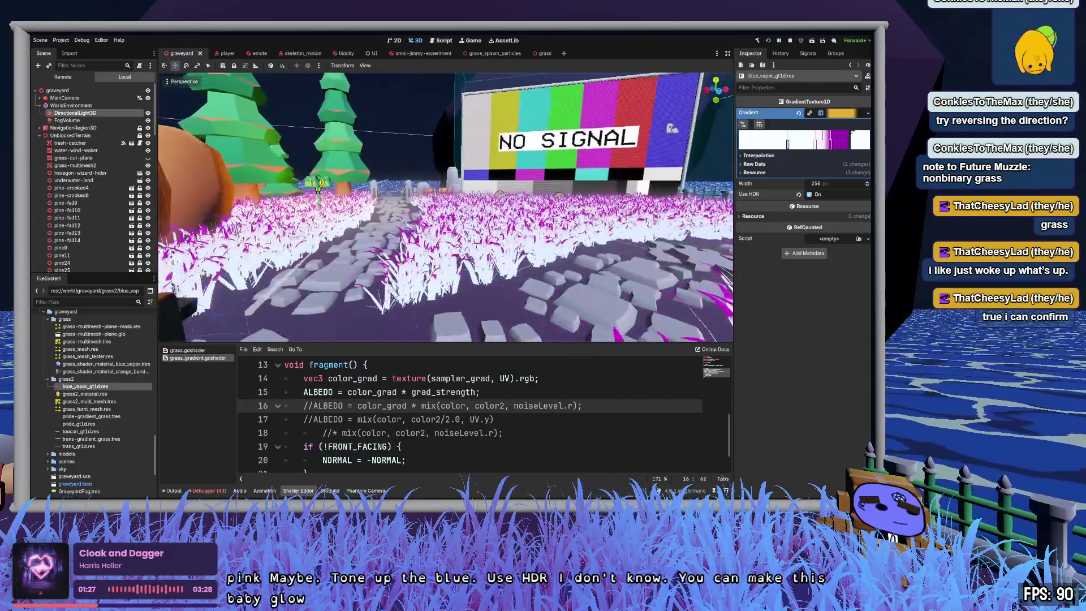
pyautogui.click(810, 194)
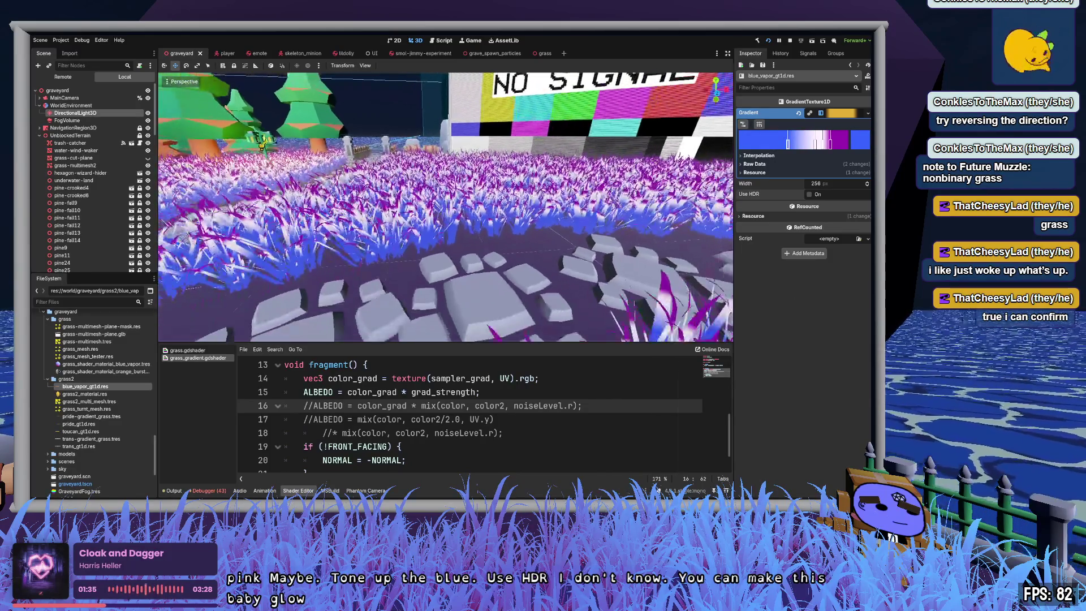
pyautogui.moveTo(834, 145); pyautogui.dragTo(839, 157)
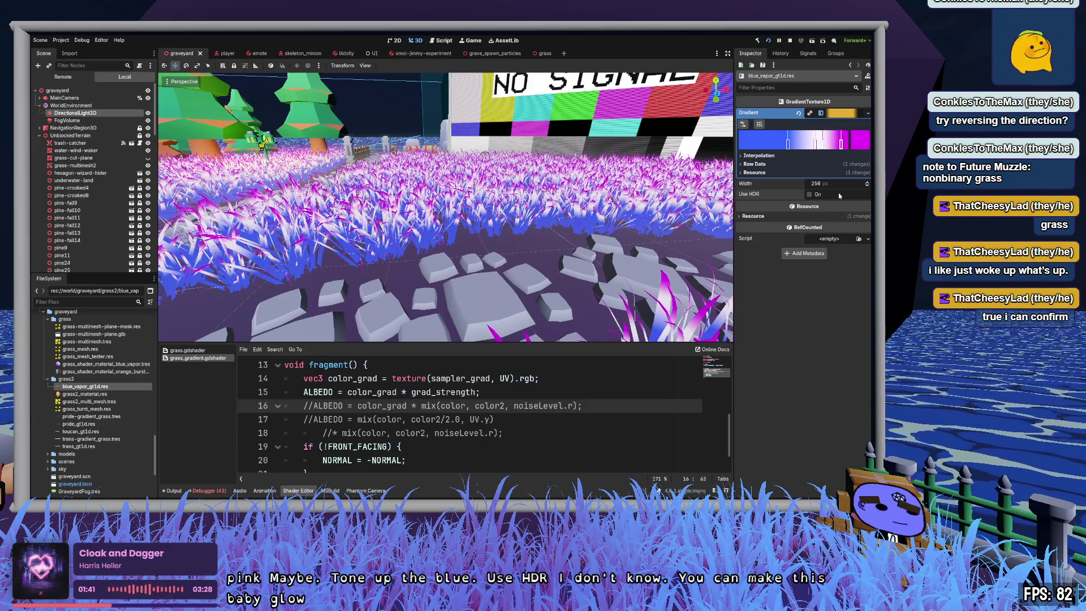
# Step: Undo the last change, shift the white band left and swap a stop for light pink
pyautogui.hotkey('ctrl', 'z')
pyautogui.hotkey('ctrl', 'z')
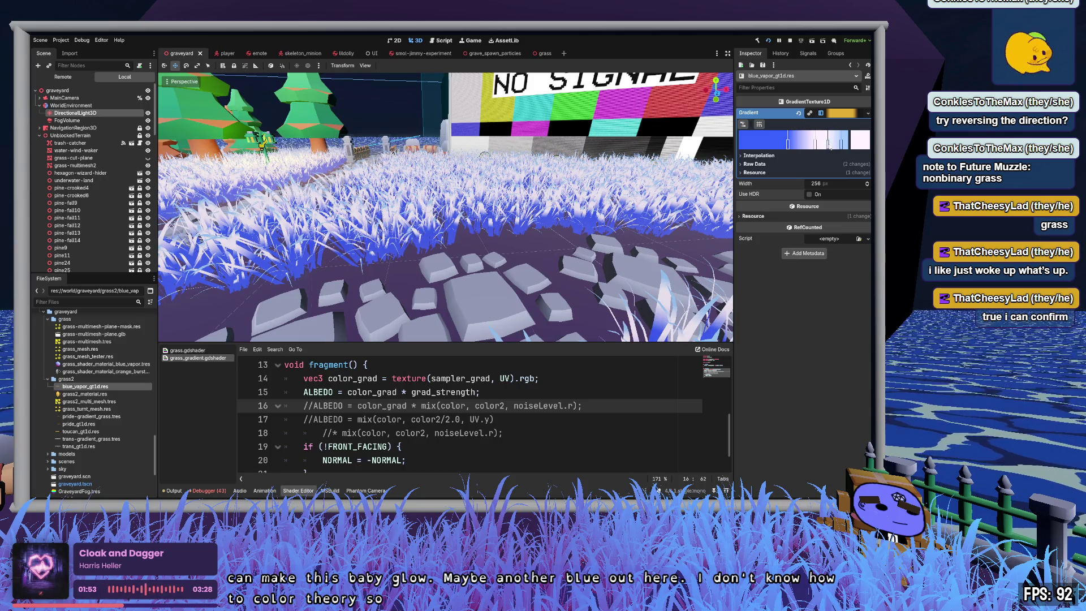
pyautogui.moveTo(817, 149); pyautogui.dragTo(806, 149)
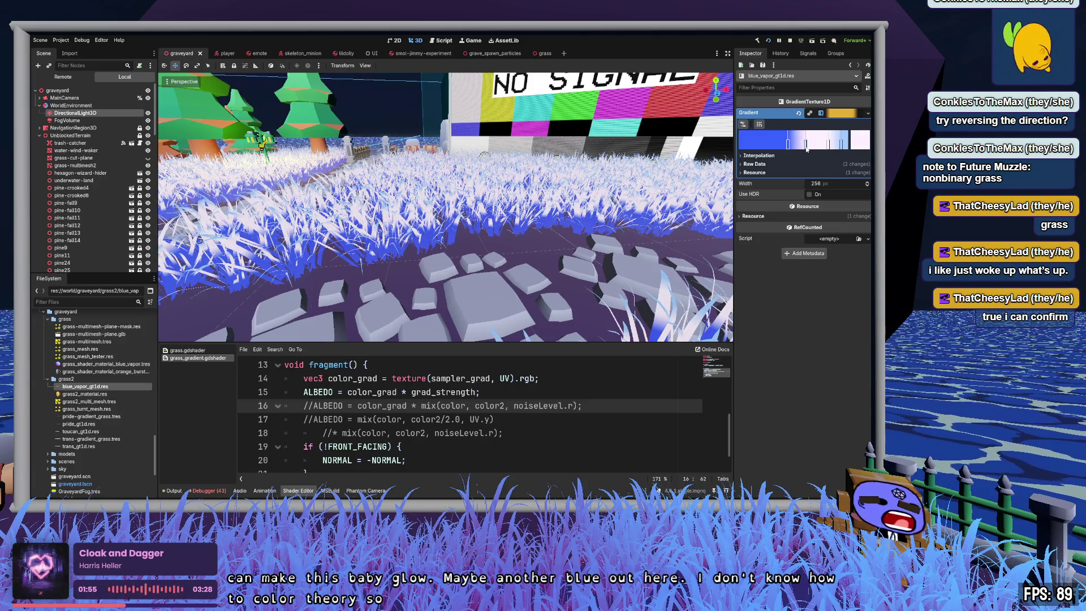
pyautogui.moveTo(789, 146)
pyautogui.mouseDown()
pyautogui.moveTo(762, 144)
pyautogui.moveTo(773, 144)
pyautogui.mouseUp()
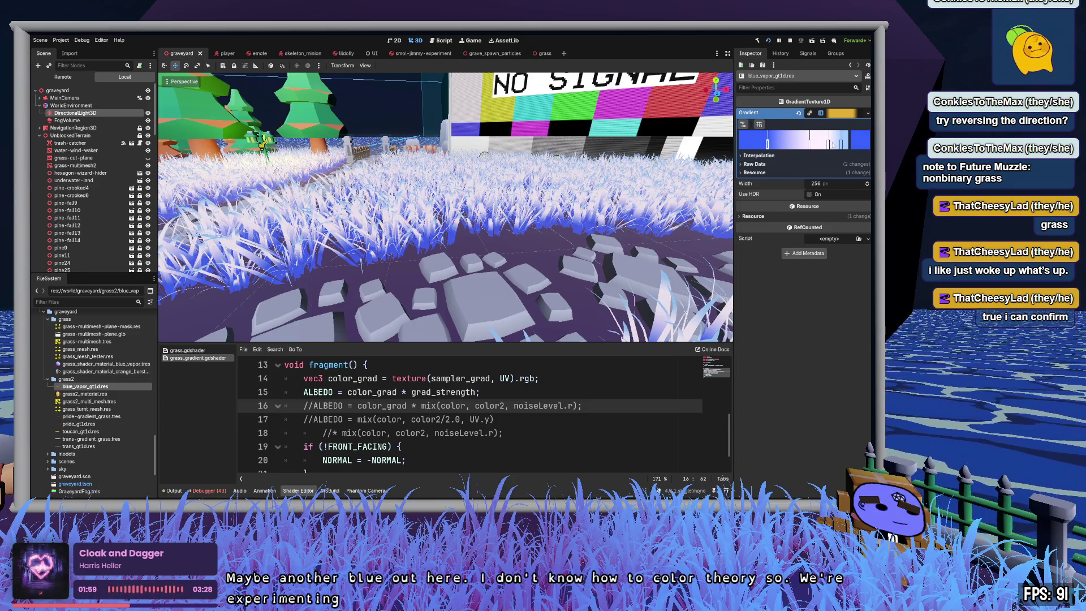
pyautogui.rightClick(809, 141)
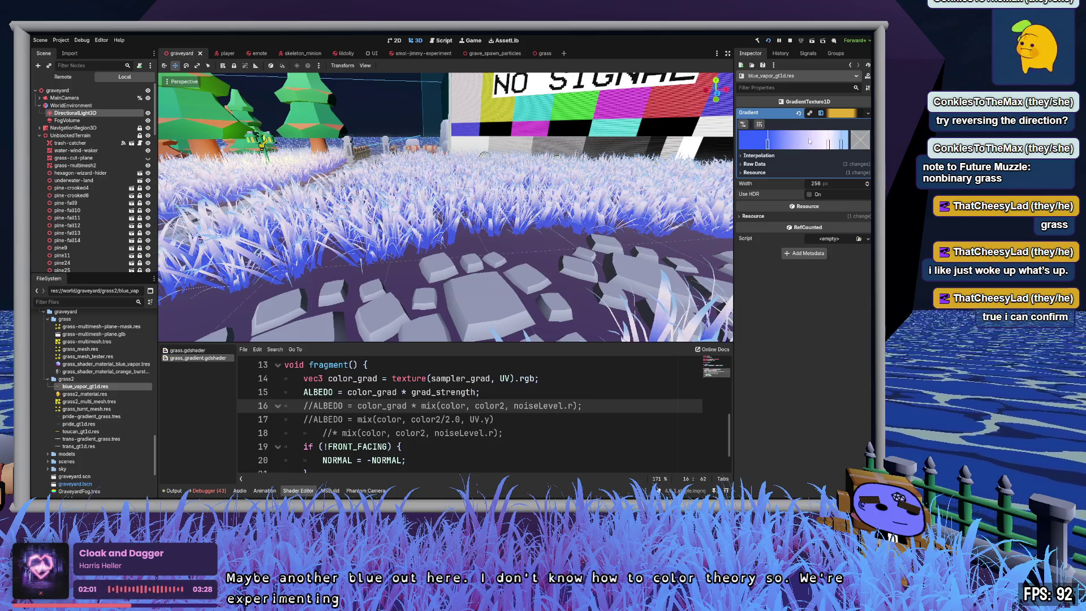
pyautogui.click(817, 145)
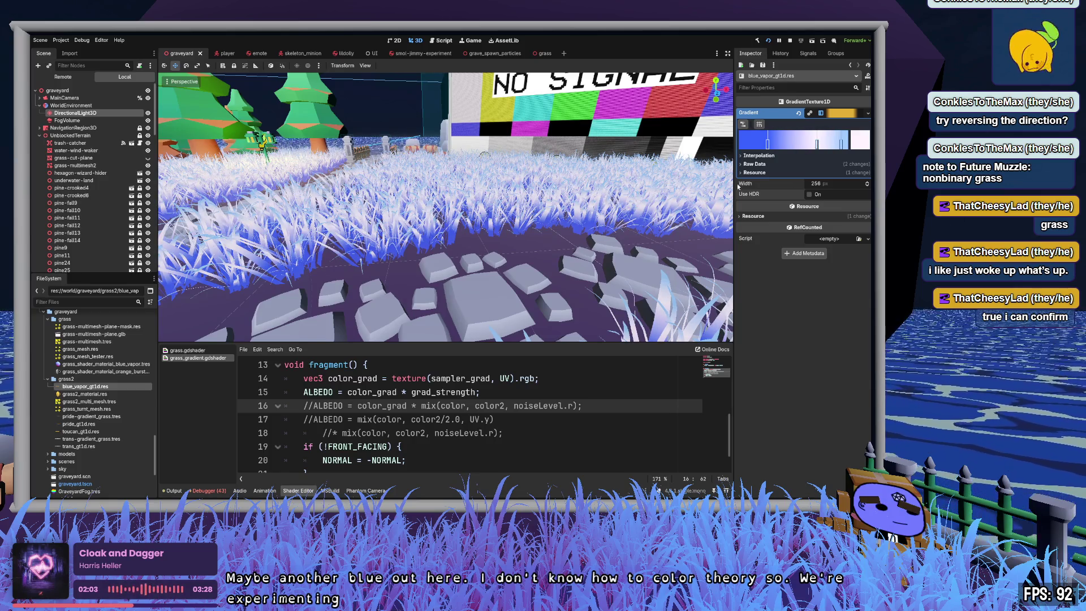
pyautogui.scroll(5, 162, 277)
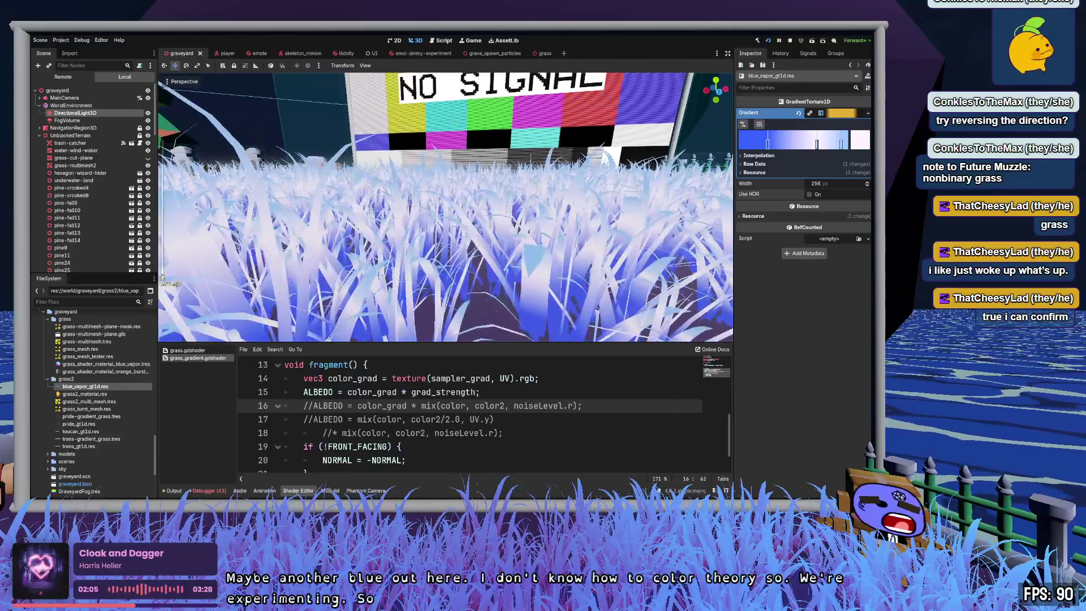
pyautogui.scroll(-5, 162, 277)
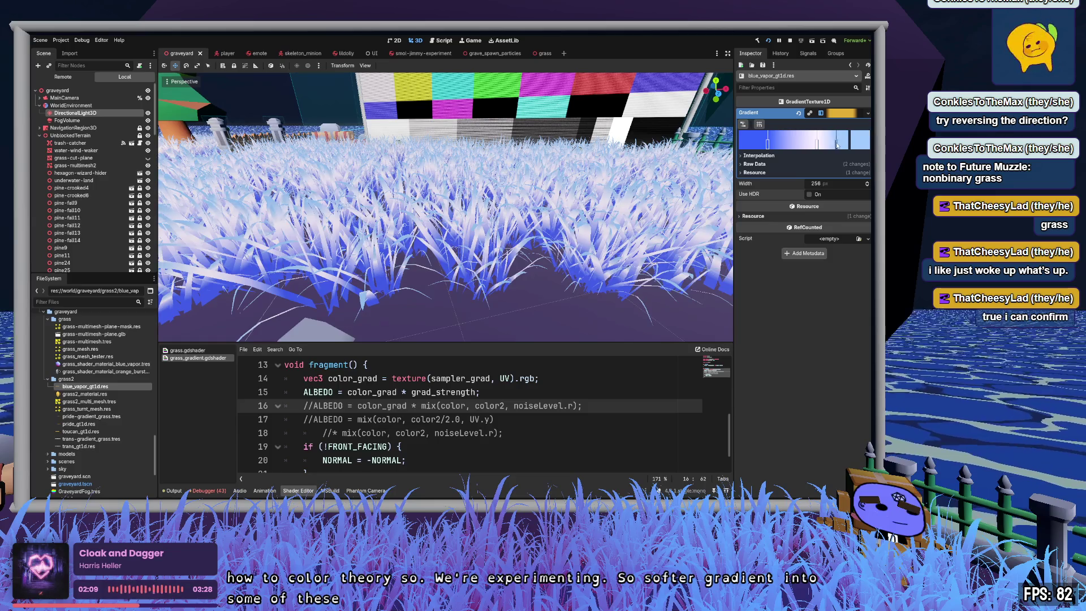
# Step: Reposition stops for a more saturated blue and tint the gradient's tip white-pink
pyautogui.moveTo(817, 143)
pyautogui.mouseDown()
pyautogui.moveTo(803, 142)
pyautogui.moveTo(846, 146)
pyautogui.mouseUp()
pyautogui.moveTo(847, 145); pyautogui.dragTo(761, 143)
pyautogui.moveTo(827, 145)
pyautogui.mouseDown()
pyautogui.moveTo(794, 145)
pyautogui.moveTo(820, 144)
pyautogui.mouseUp()
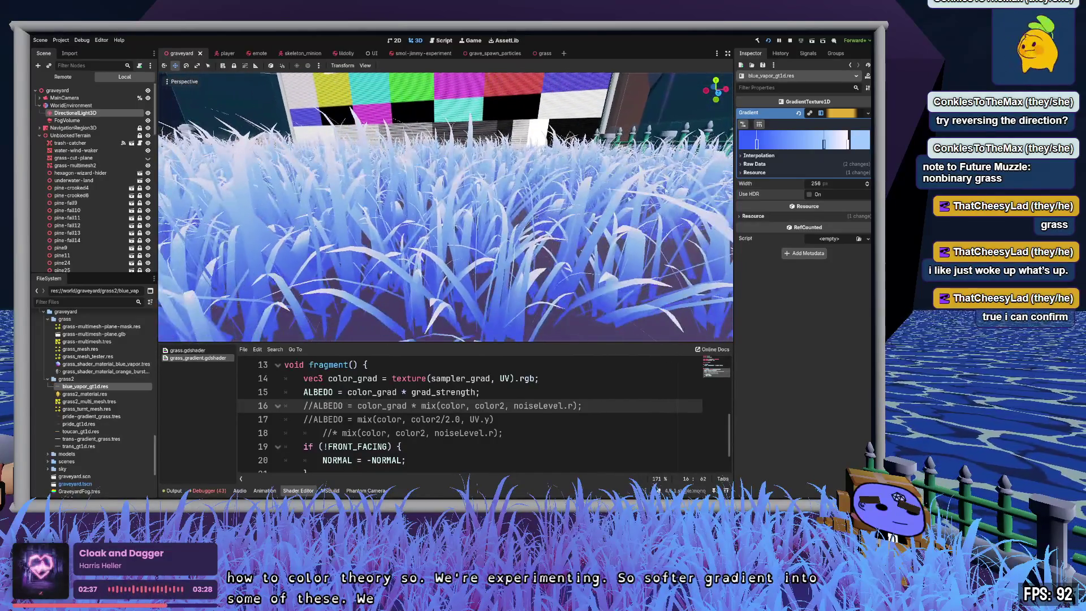
pyautogui.click(848, 144)
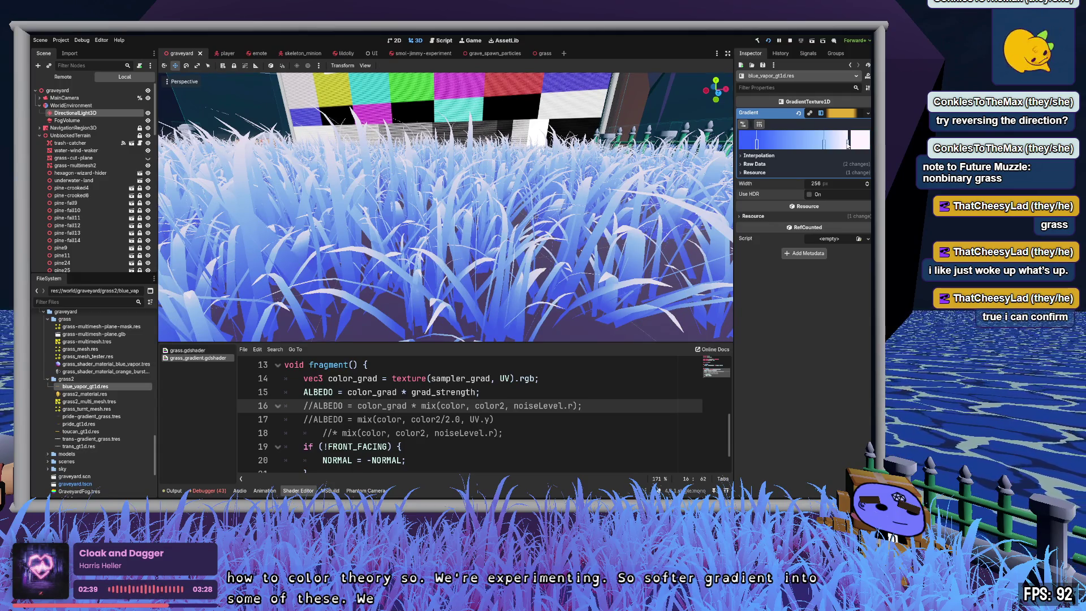
# Step: Add a stop near the gradient's end for pink grass tips, then save the scene
pyautogui.click(835, 145)
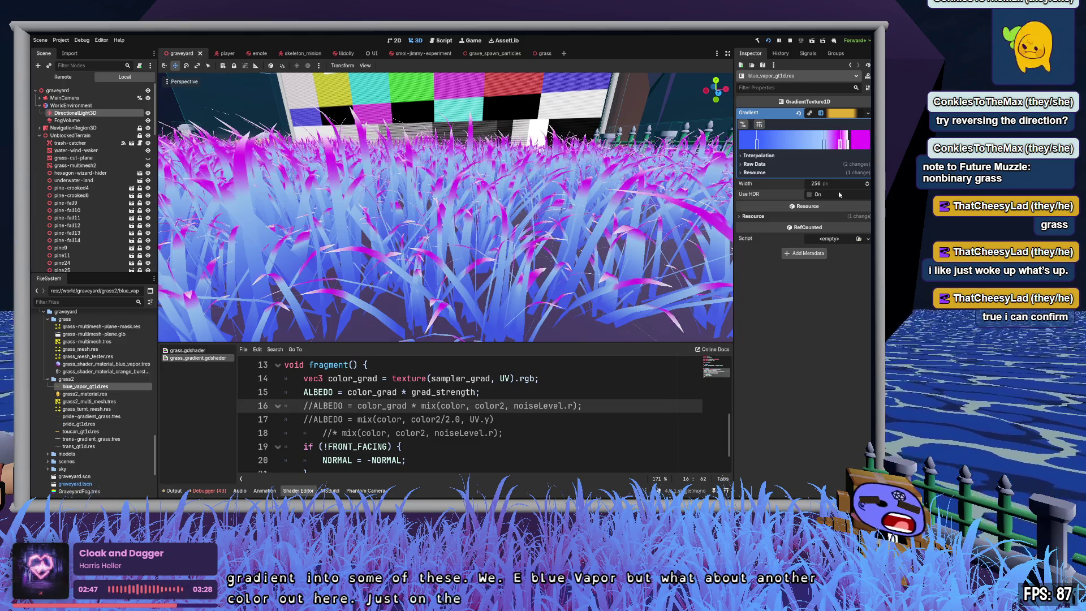
pyautogui.click(846, 145)
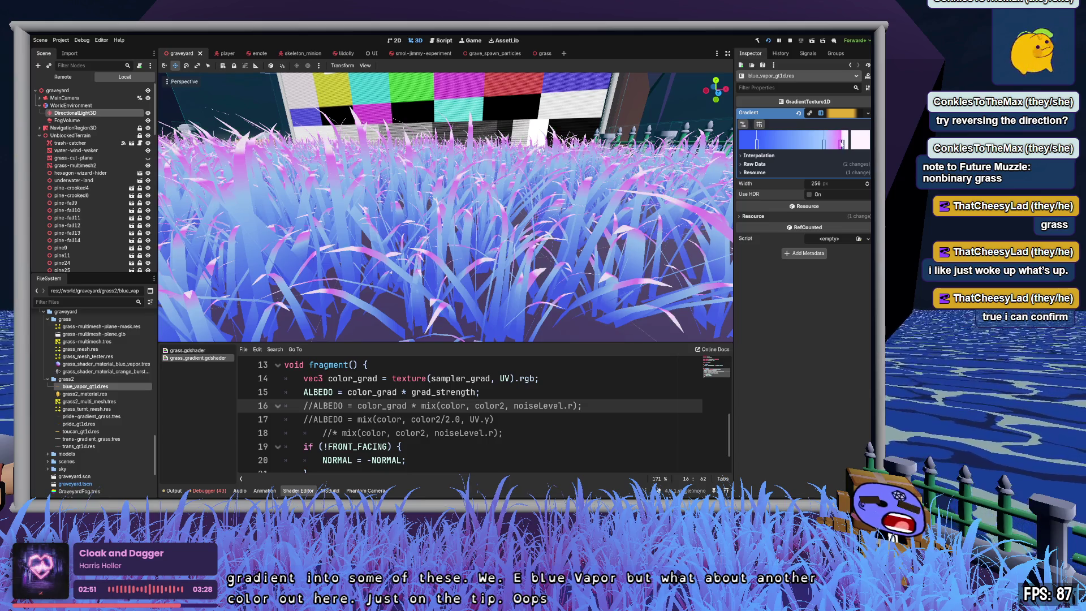
pyautogui.moveTo(846, 144); pyautogui.dragTo(844, 143)
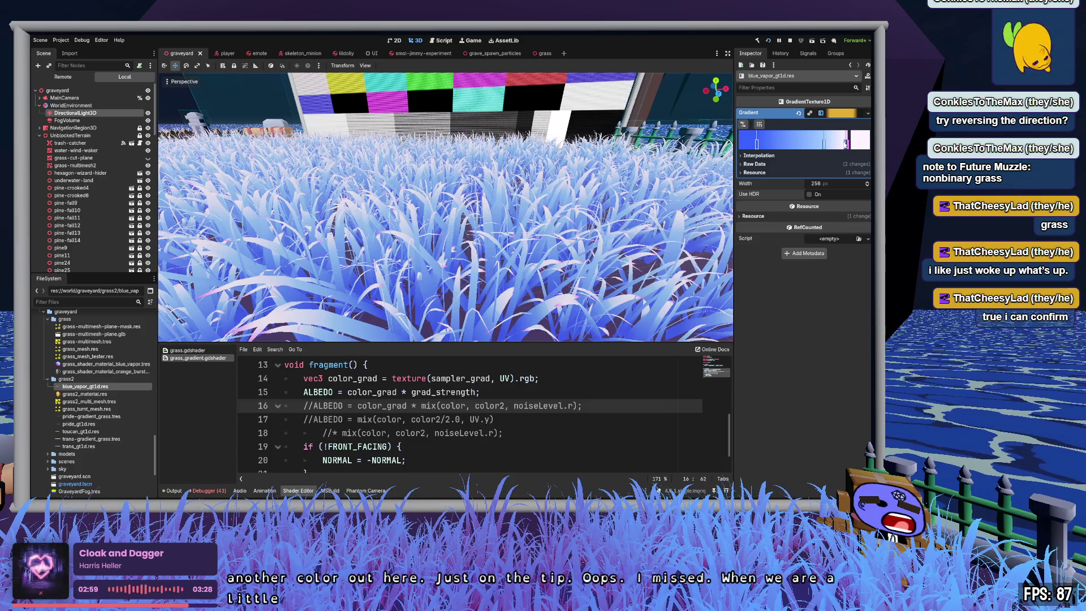
pyautogui.moveTo(845, 144); pyautogui.dragTo(841, 145)
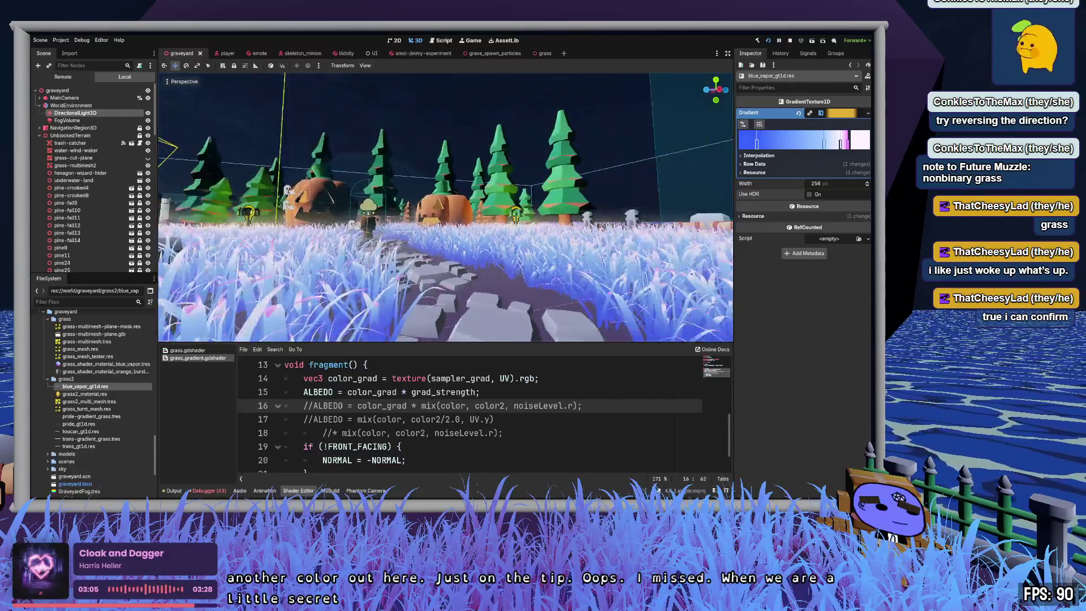
pyautogui.hotkey('ctrl', 's')
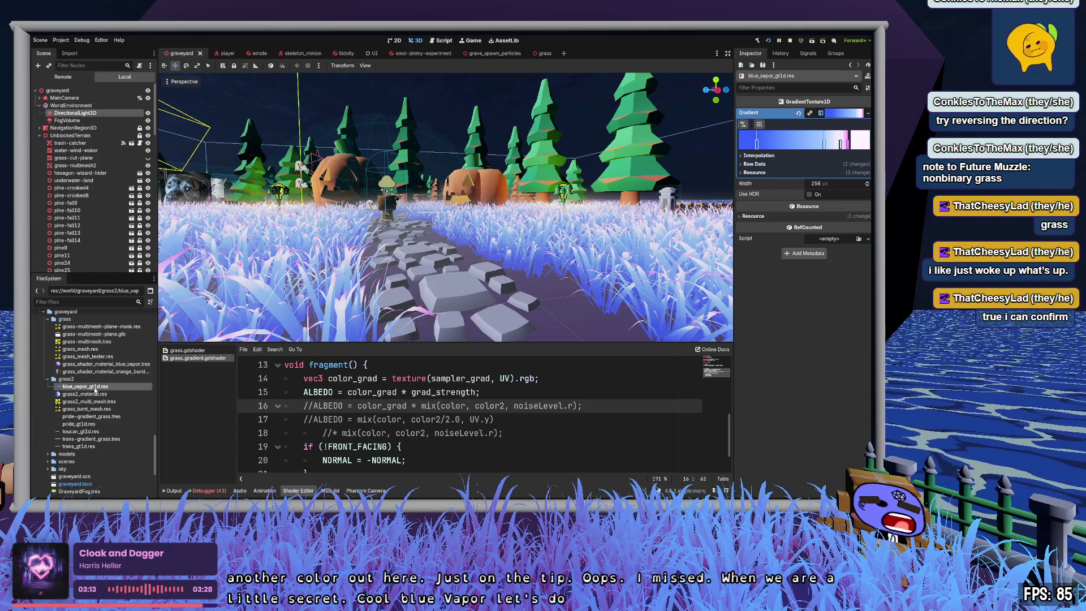
pyautogui.click(850, 113)
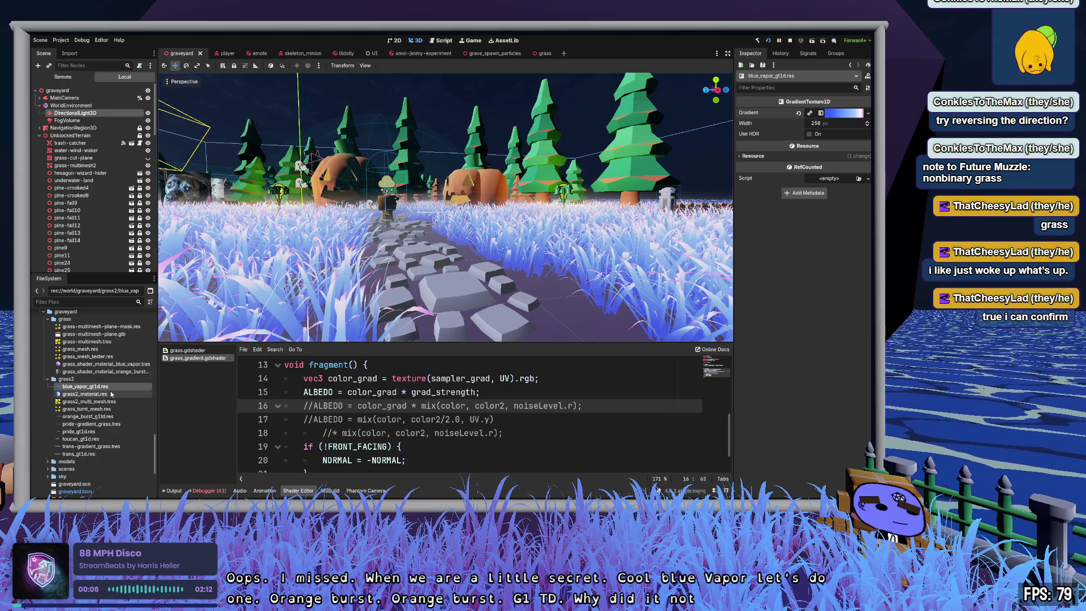
# Step: Open orange_burst_g1td.res from the FileSystem dock in the Inspector
pyautogui.click(103, 416)
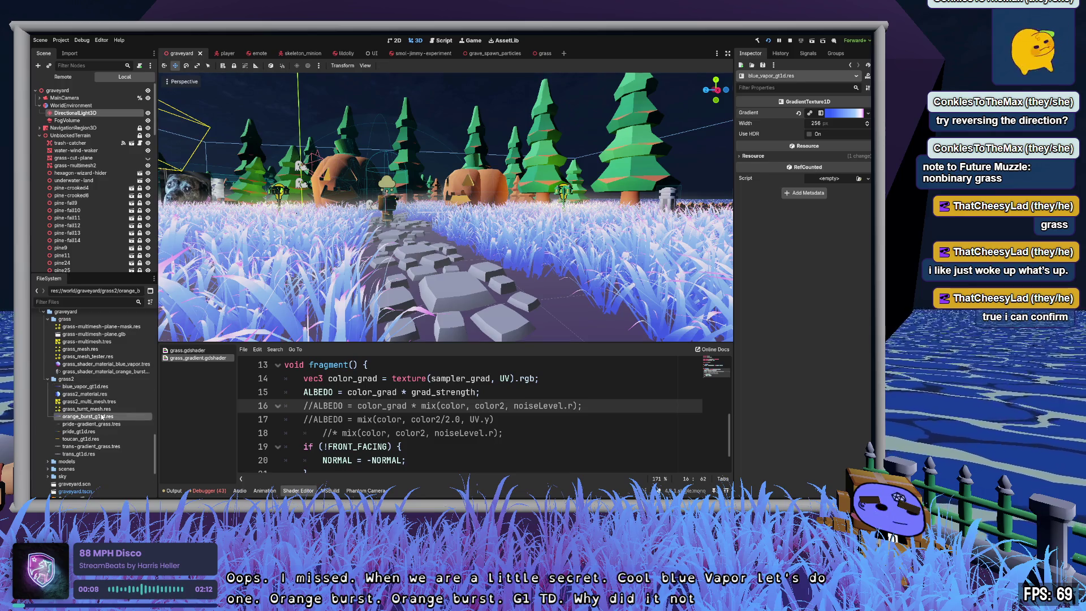
pyautogui.doubleClick(91, 416)
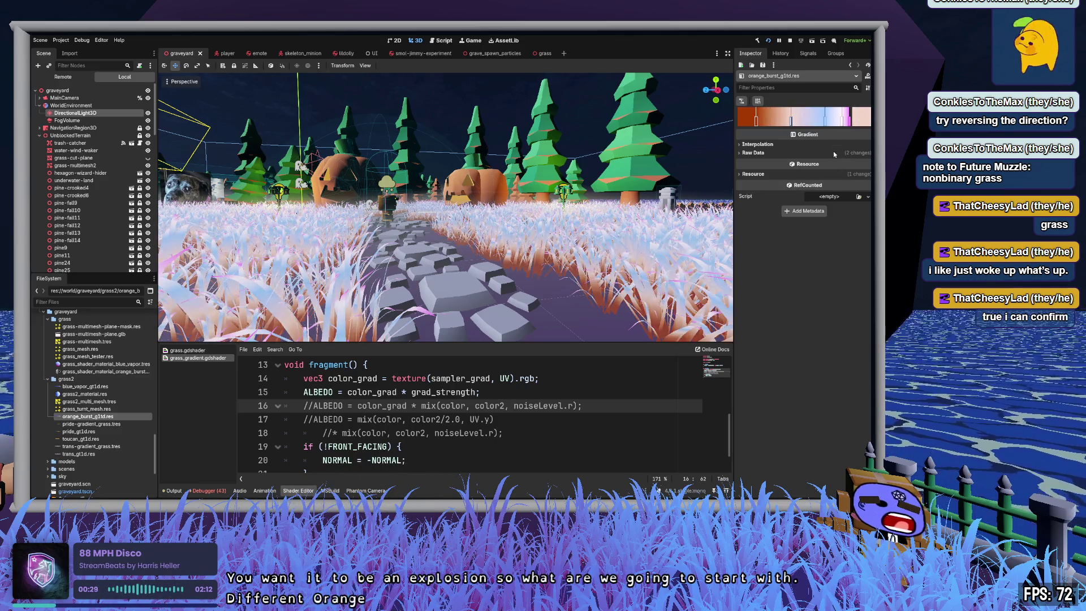
# Step: Recolour the gradient's end stop to a rich orange-yellow and slide the upper stops left
pyautogui.moveTo(827, 121)
pyautogui.mouseDown()
pyautogui.moveTo(844, 123)
pyautogui.moveTo(807, 121)
pyautogui.mouseUp()
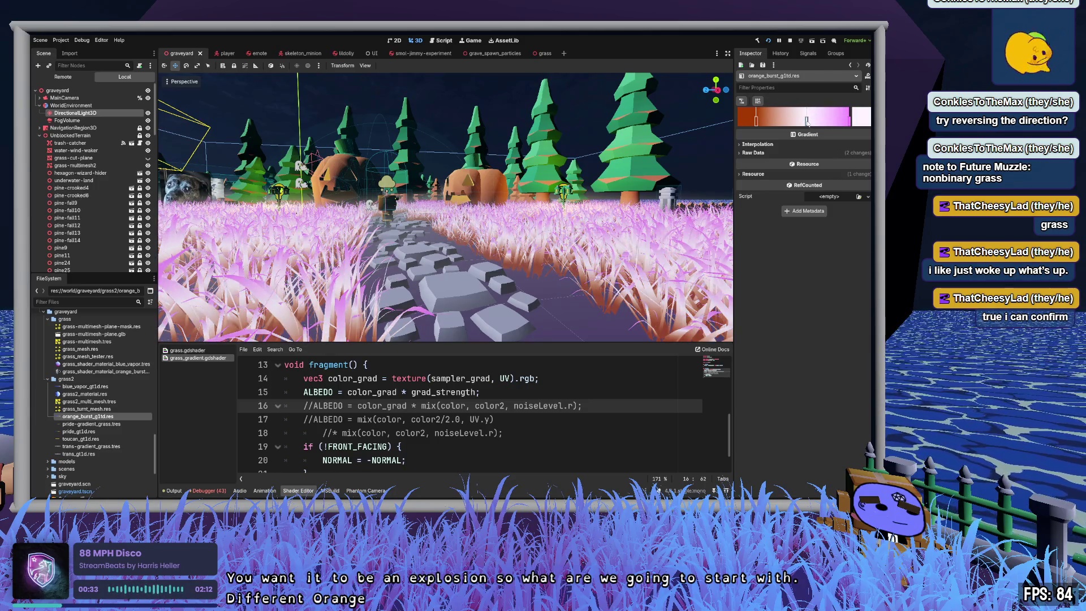
pyautogui.click(850, 121)
pyautogui.click(807, 212)
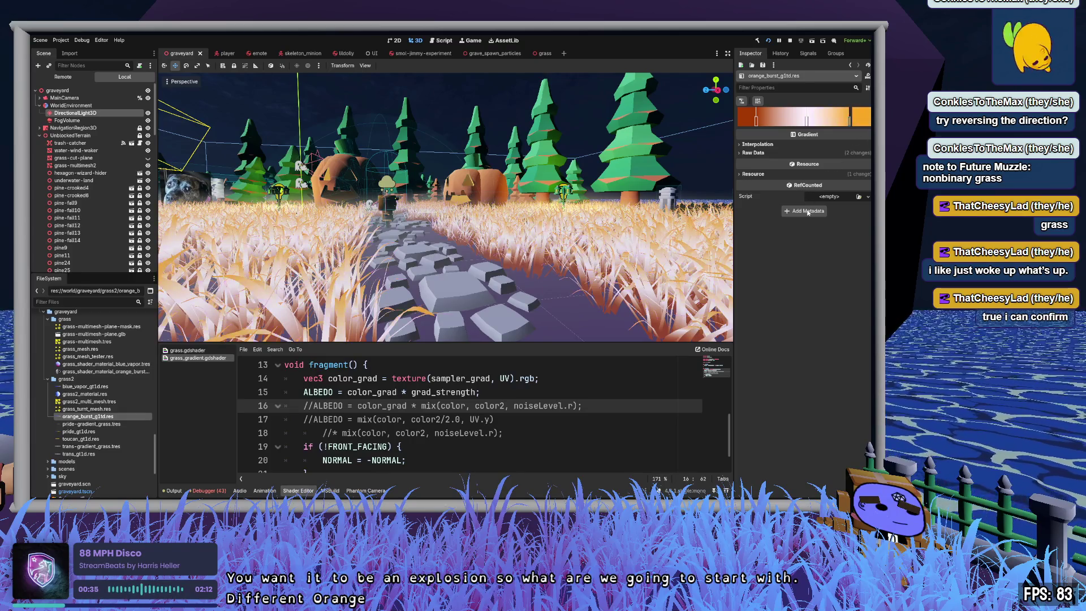
pyautogui.click(774, 228)
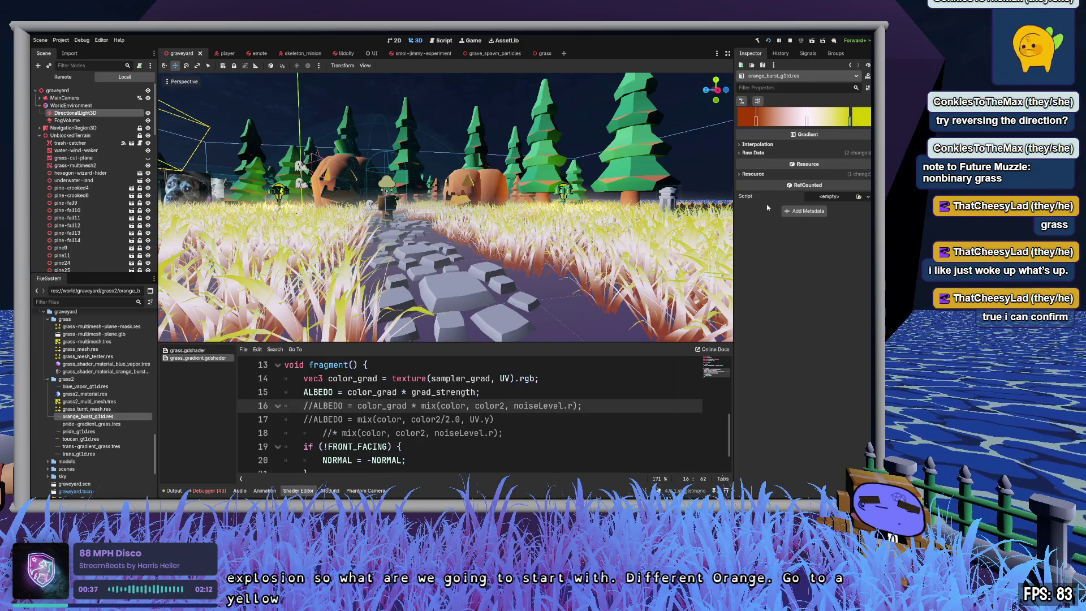
pyautogui.click(814, 229)
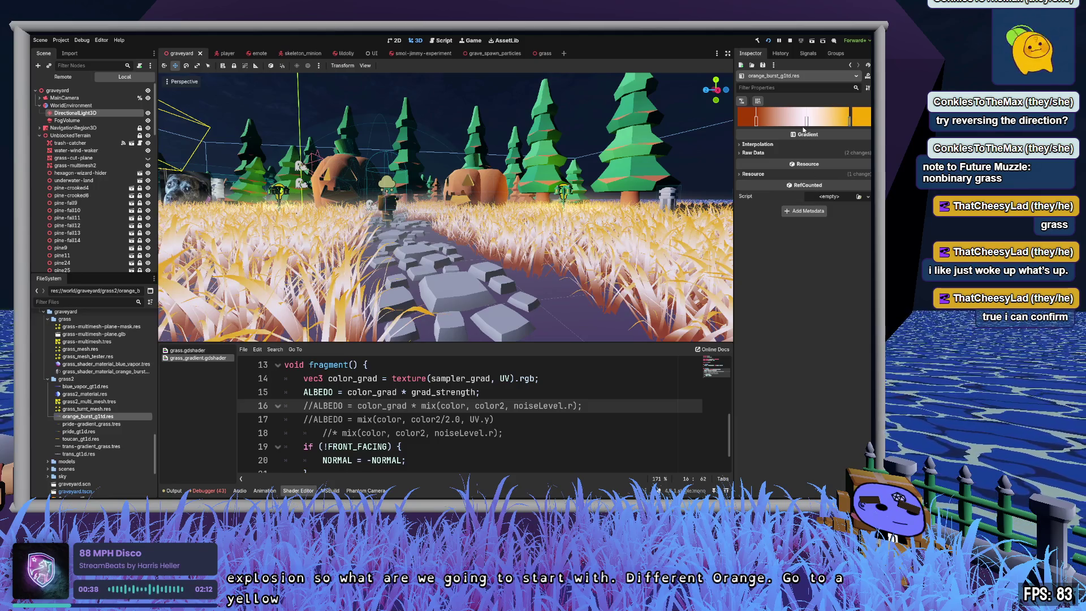
pyautogui.moveTo(852, 121); pyautogui.dragTo(832, 120)
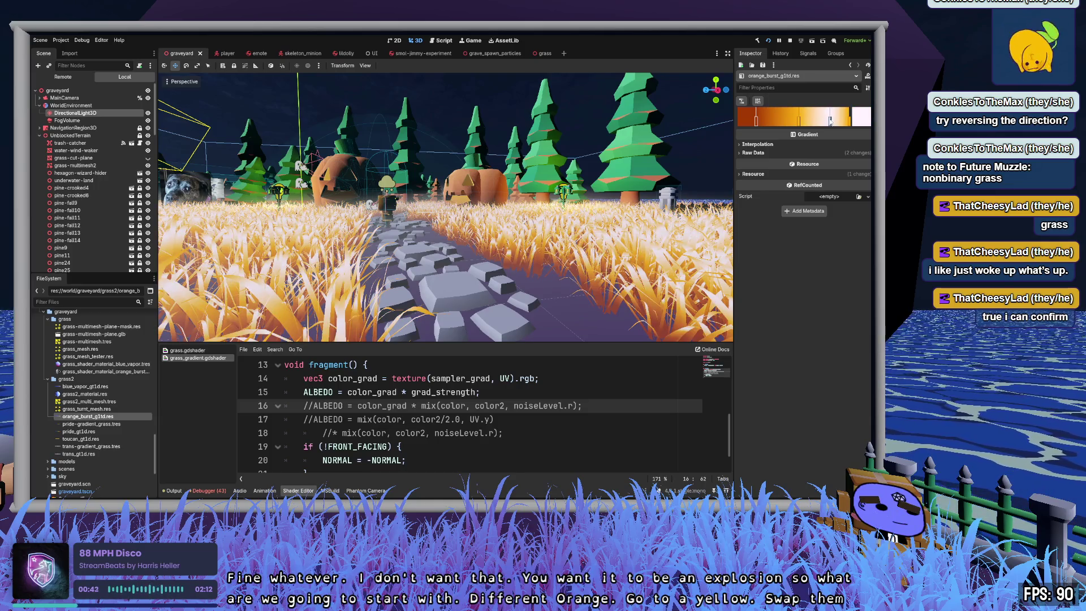
pyautogui.moveTo(850, 120); pyautogui.dragTo(837, 120)
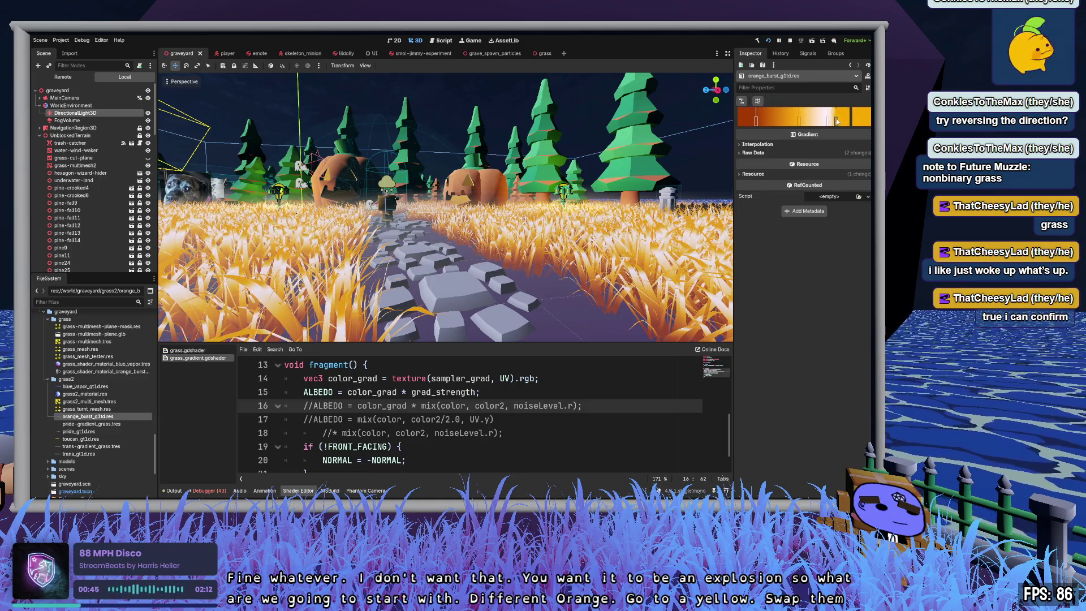
pyautogui.click(838, 121)
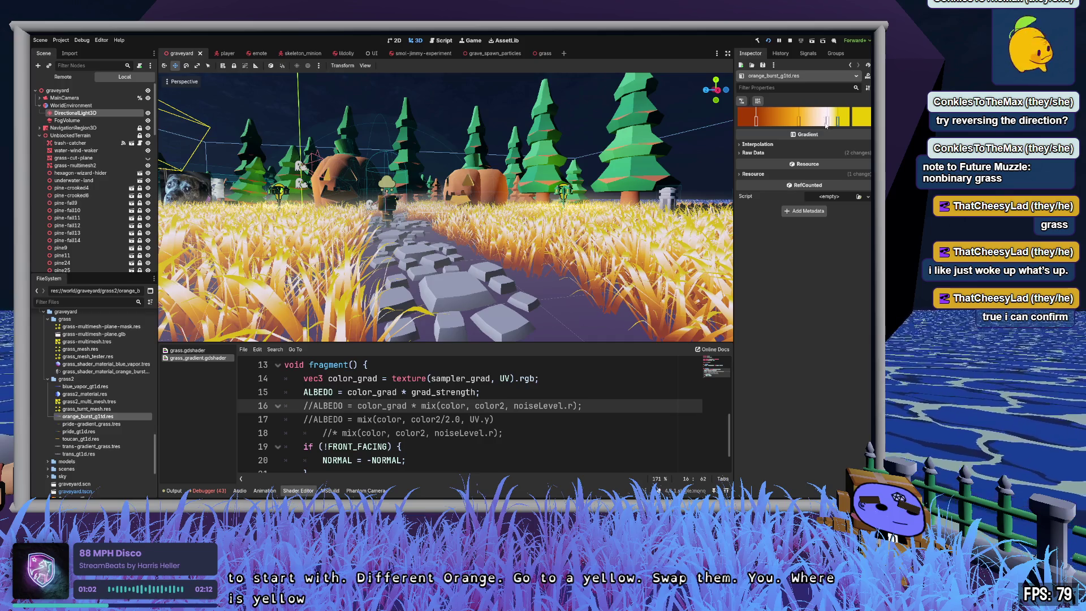
# Step: Push the white stop right, add a yellow-orange mid stop and try removing the white end
pyautogui.moveTo(830, 120)
pyautogui.mouseDown()
pyautogui.moveTo(841, 119)
pyautogui.moveTo(819, 123)
pyautogui.moveTo(829, 124)
pyautogui.mouseUp()
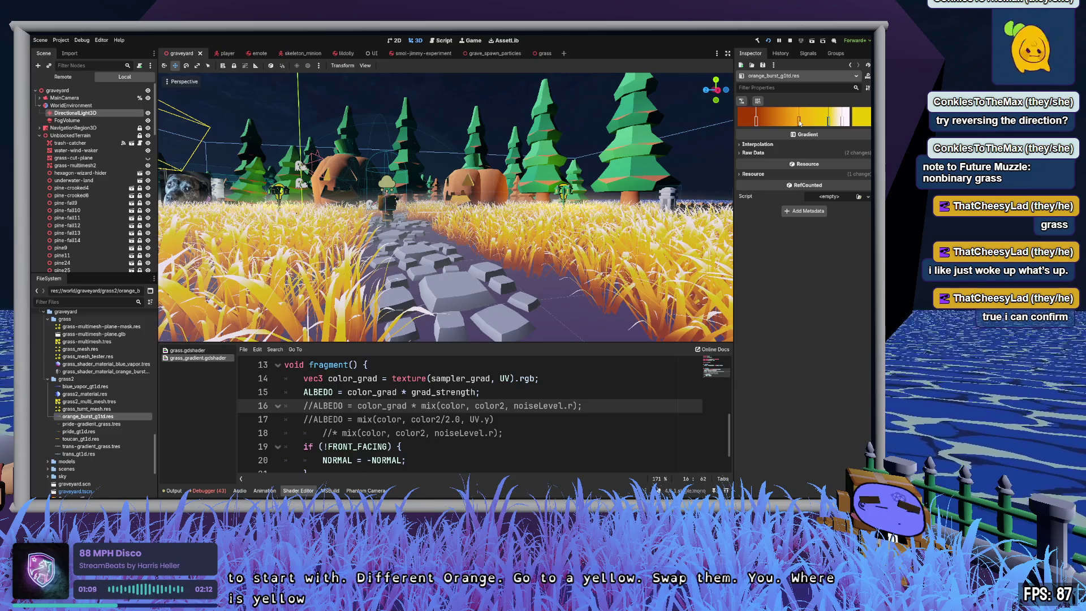
pyautogui.moveTo(756, 120); pyautogui.dragTo(772, 122)
pyautogui.click(802, 121)
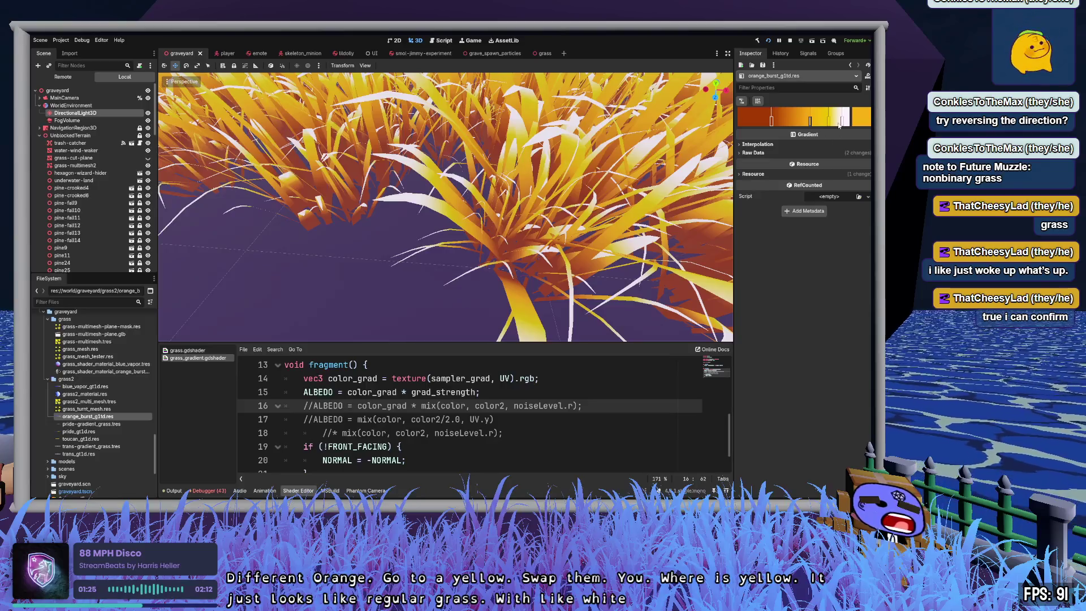
pyautogui.rightClick(843, 122)
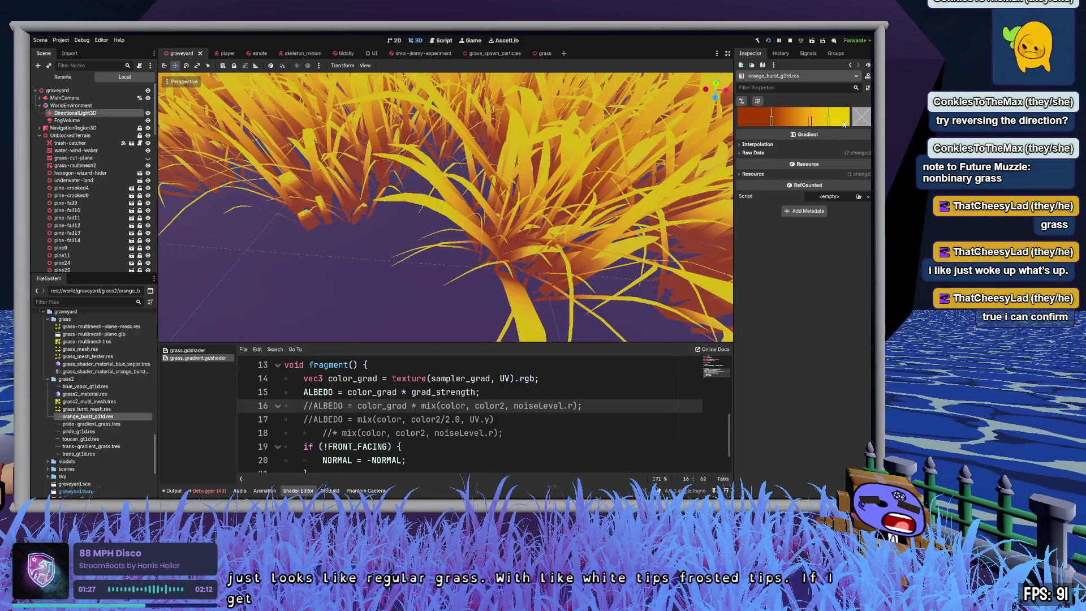
pyautogui.moveTo(829, 120); pyautogui.dragTo(834, 120)
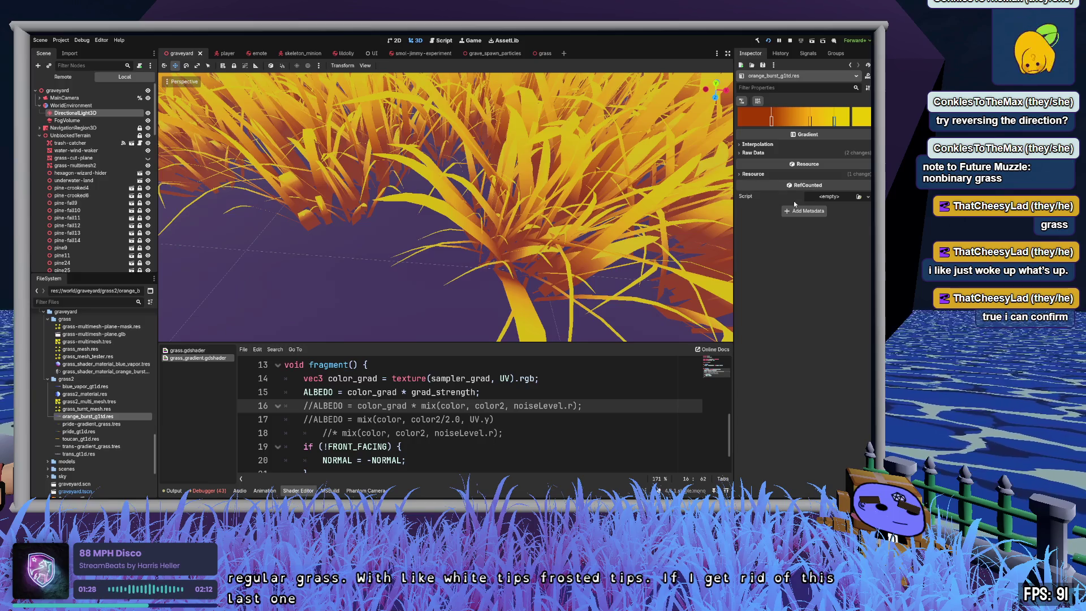
pyautogui.hotkey('ctrl', 'z')
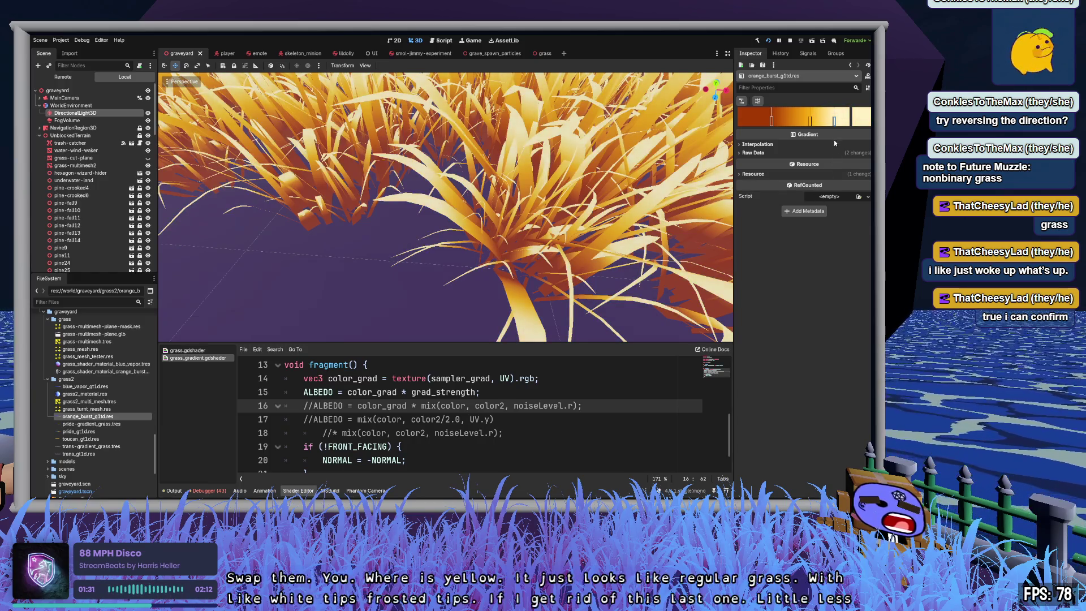
pyautogui.scroll(-5, 444, 207)
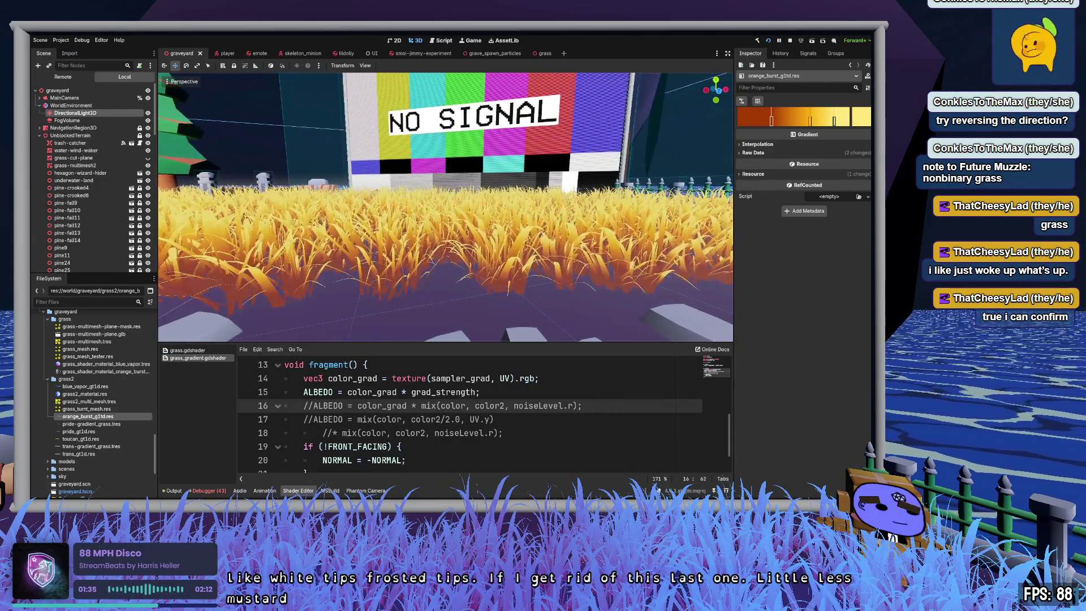
# Step: Add a purple stop at the gradient's start and nudge the dark orange stop
pyautogui.click(753, 119)
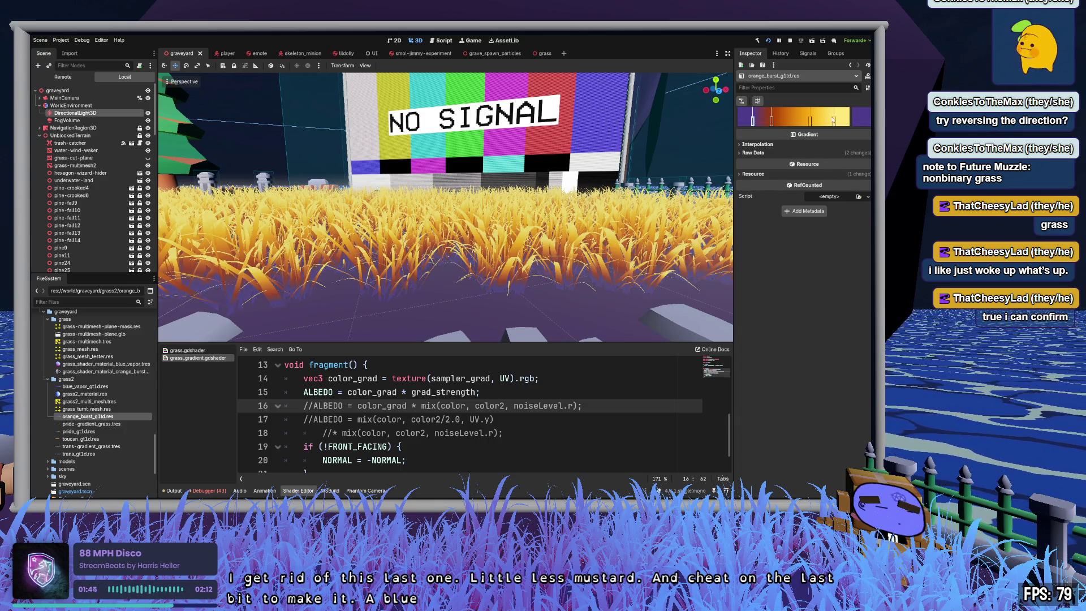
pyautogui.click(772, 120)
pyautogui.moveTo(771, 120); pyautogui.dragTo(773, 120)
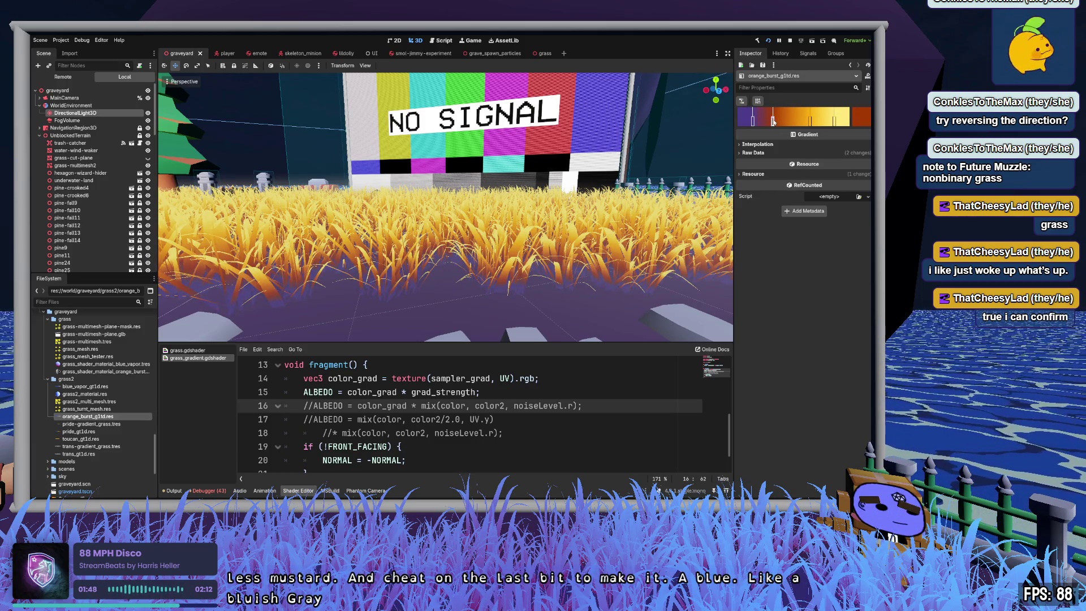
# Step: Fly the camera low through the golden grass toward the NO SIGNAL screen, checking the yellow stops
pyautogui.press('w')
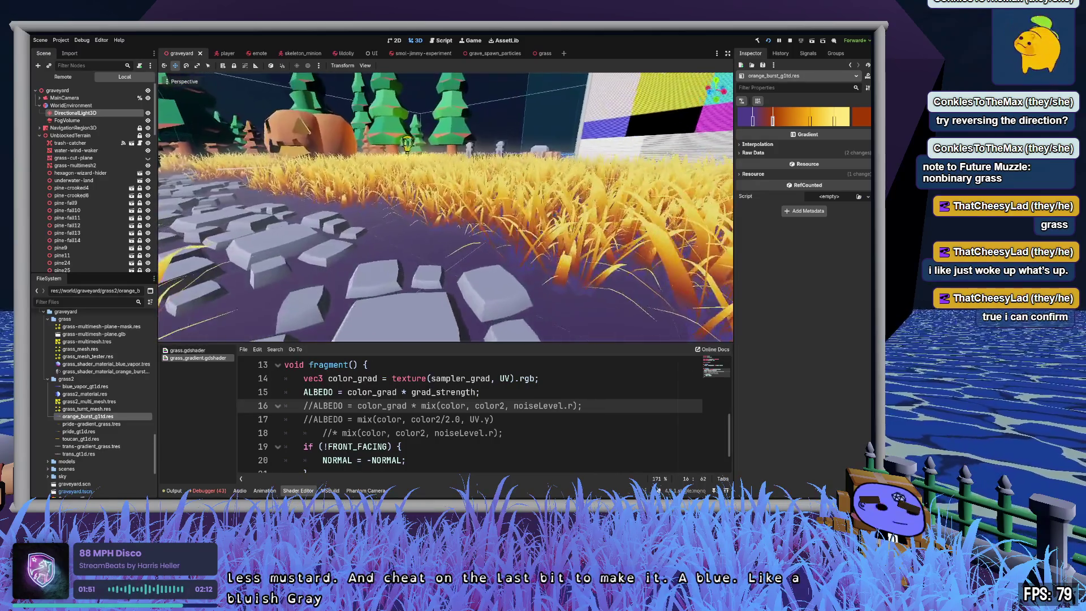
pyautogui.press('w')
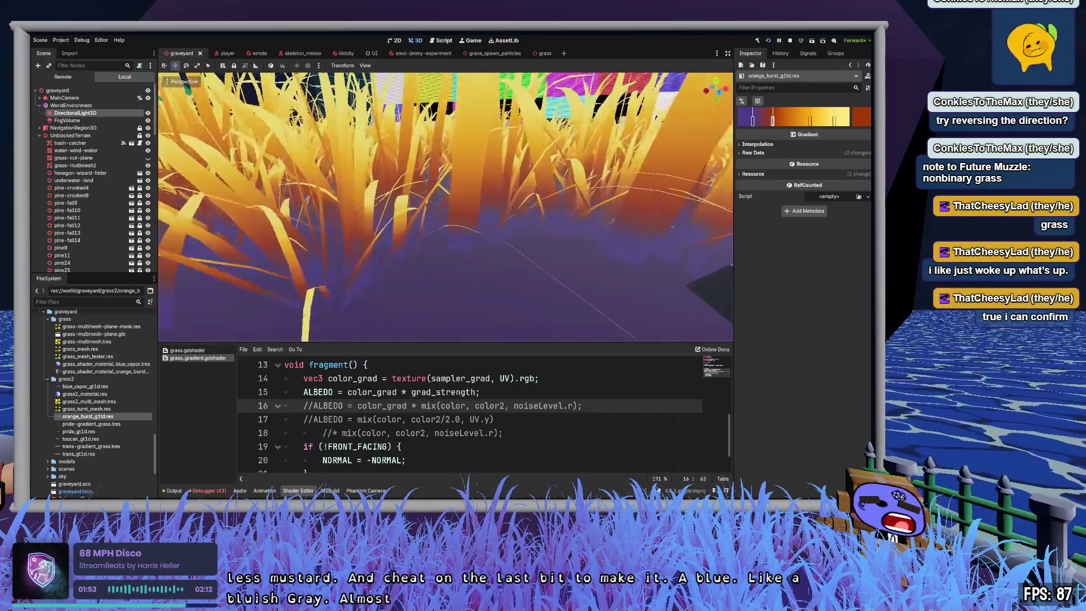
pyautogui.press('w')
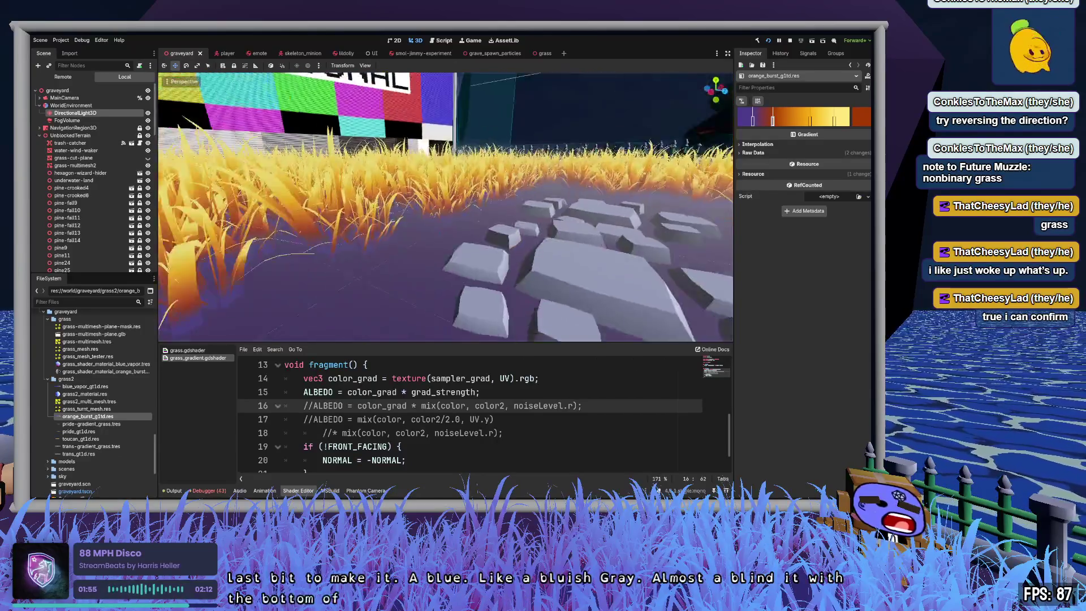
pyautogui.press('w')
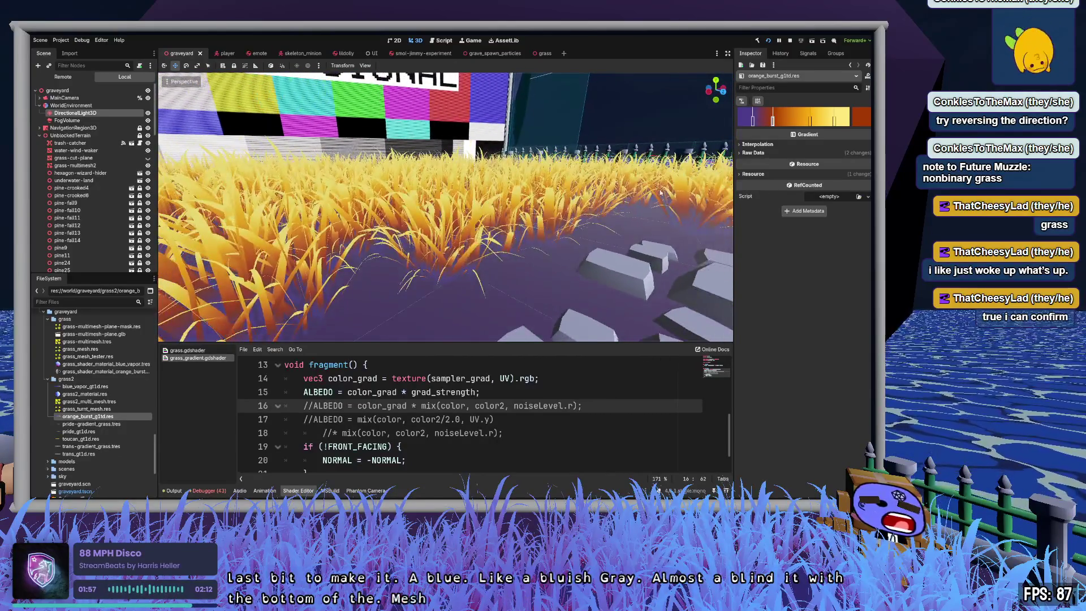
pyautogui.click(810, 121)
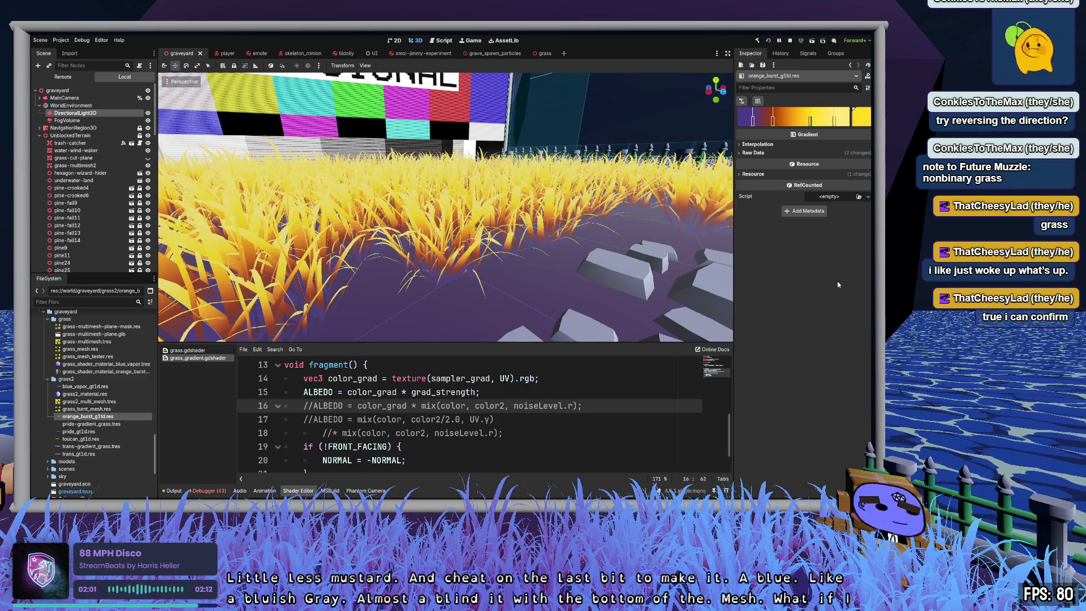
pyautogui.press('w')
pyautogui.press('w')
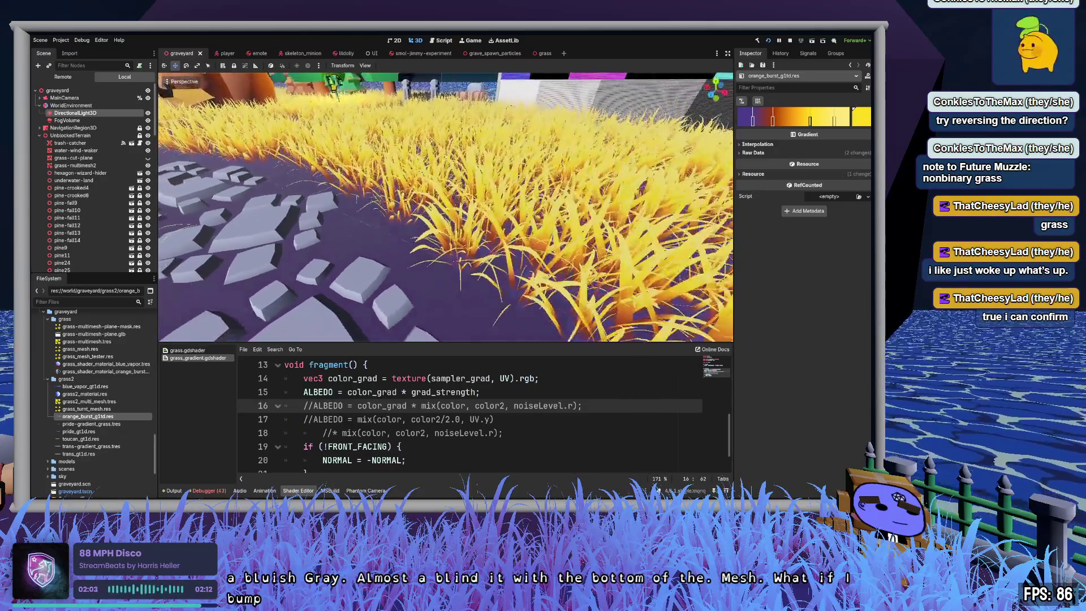
pyautogui.click(833, 119)
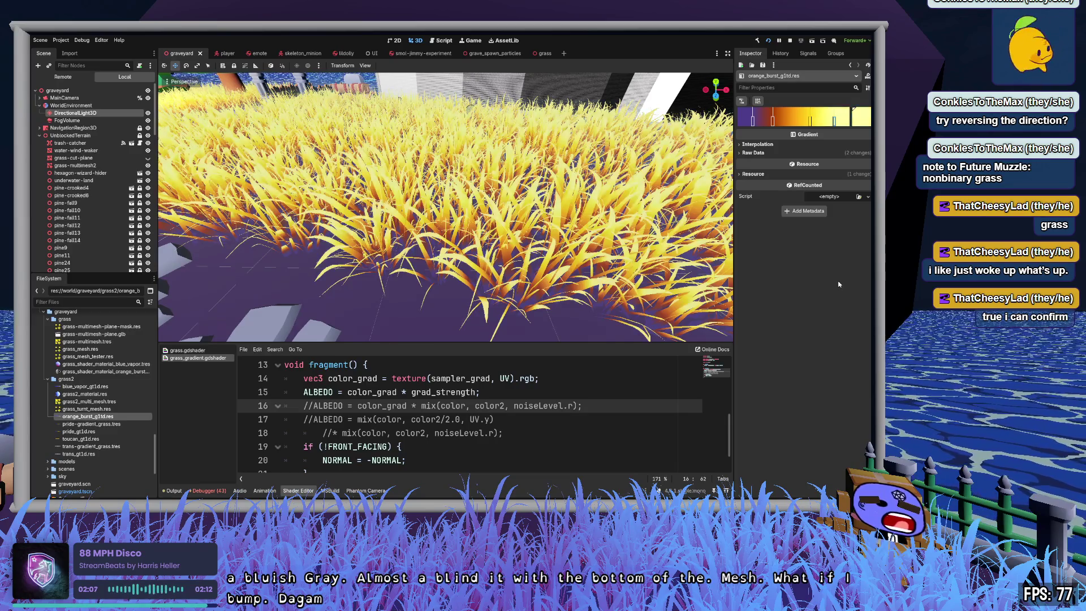
pyautogui.press('s')
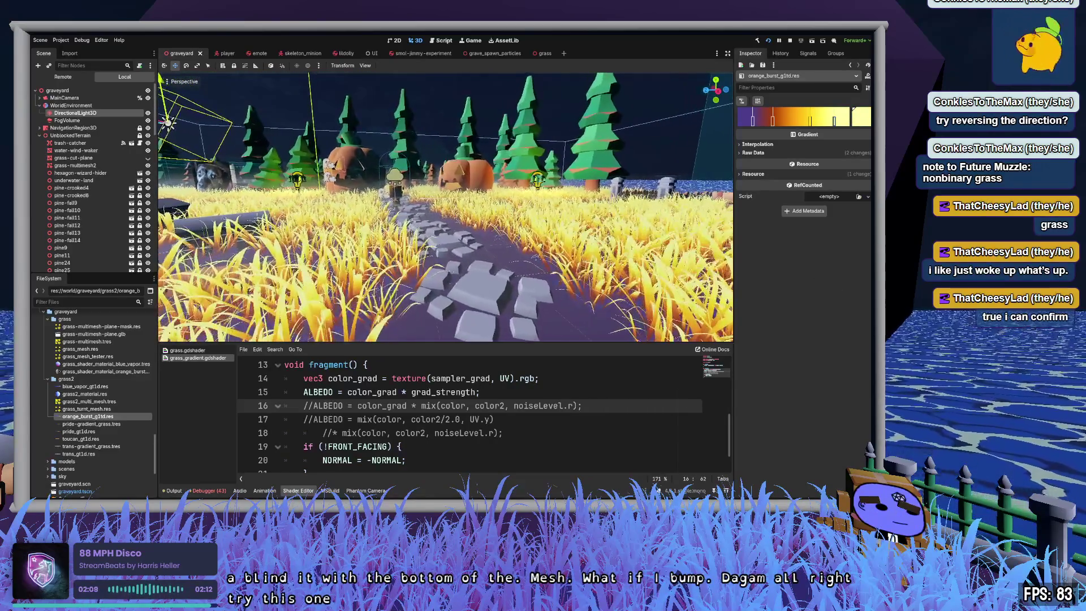
# Step: Save the scene and fly forward and back through the grass to view it up close
pyautogui.hotkey('ctrl', 's')
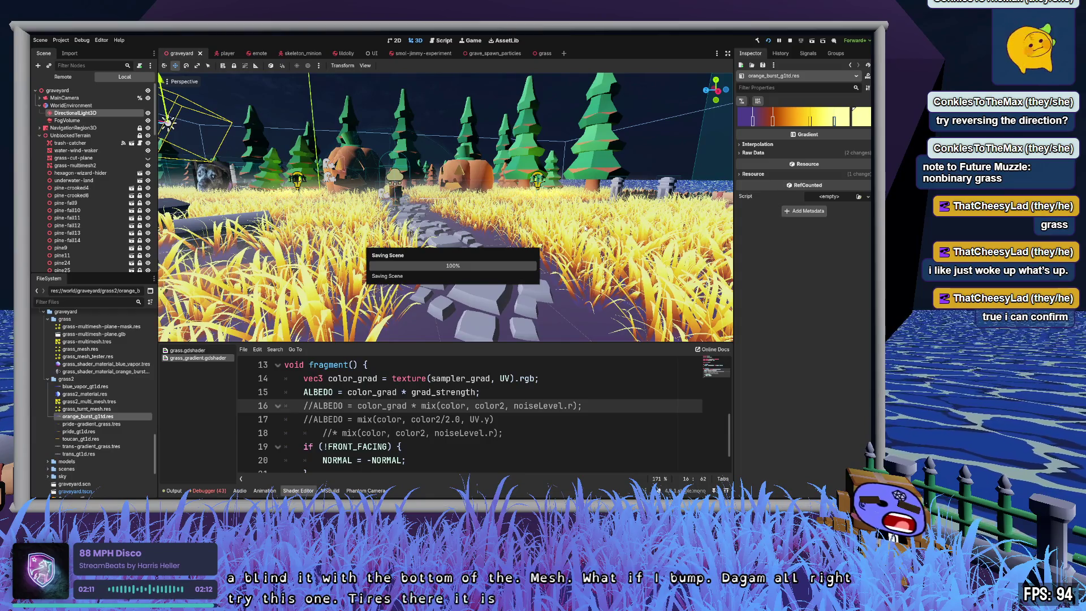
pyautogui.press('w')
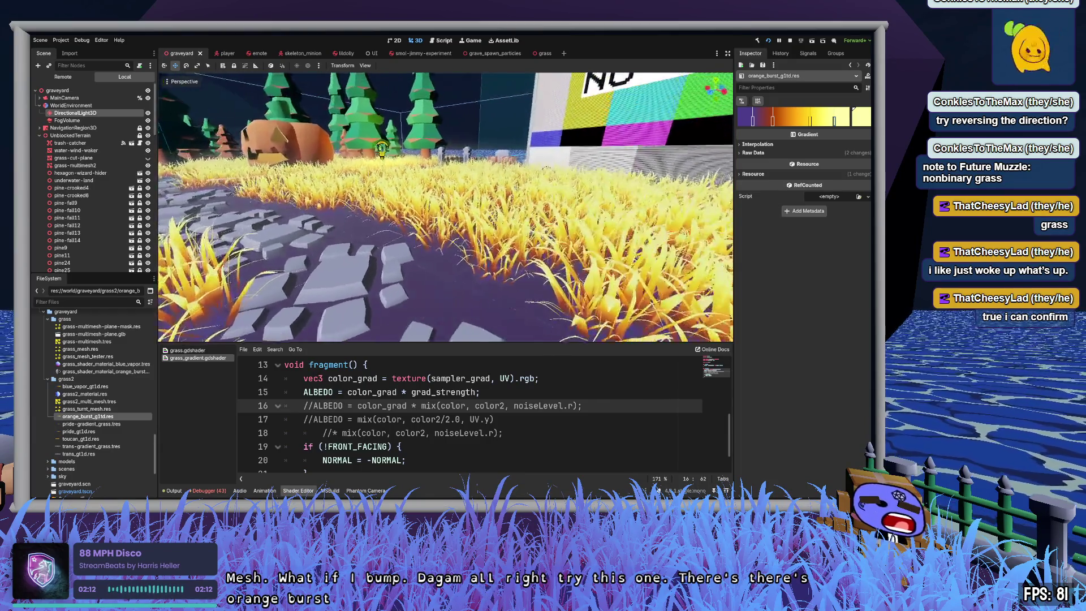
pyautogui.press('s')
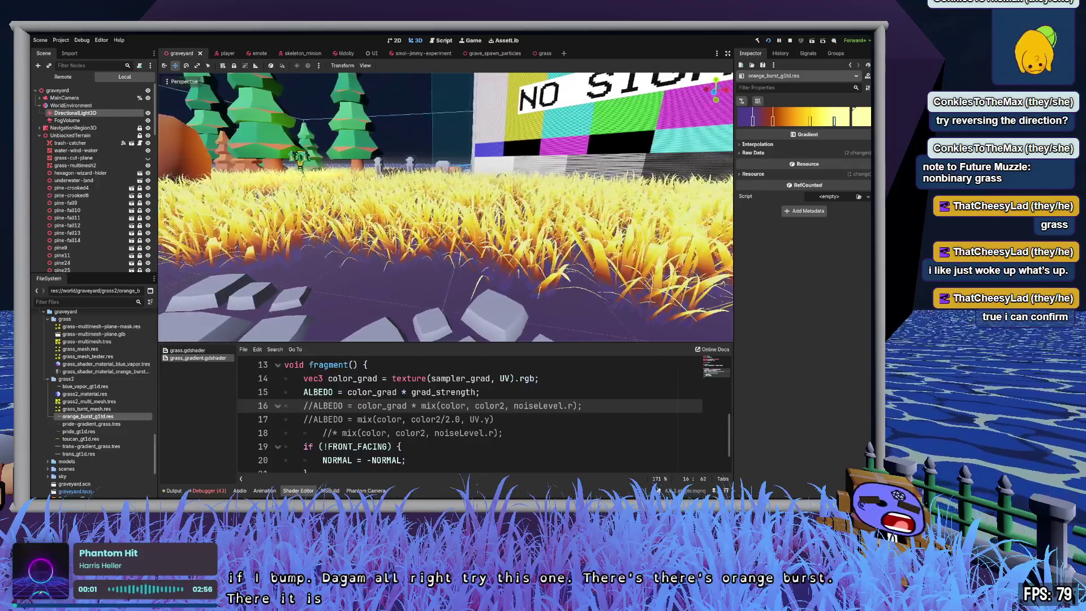
pyautogui.press('w')
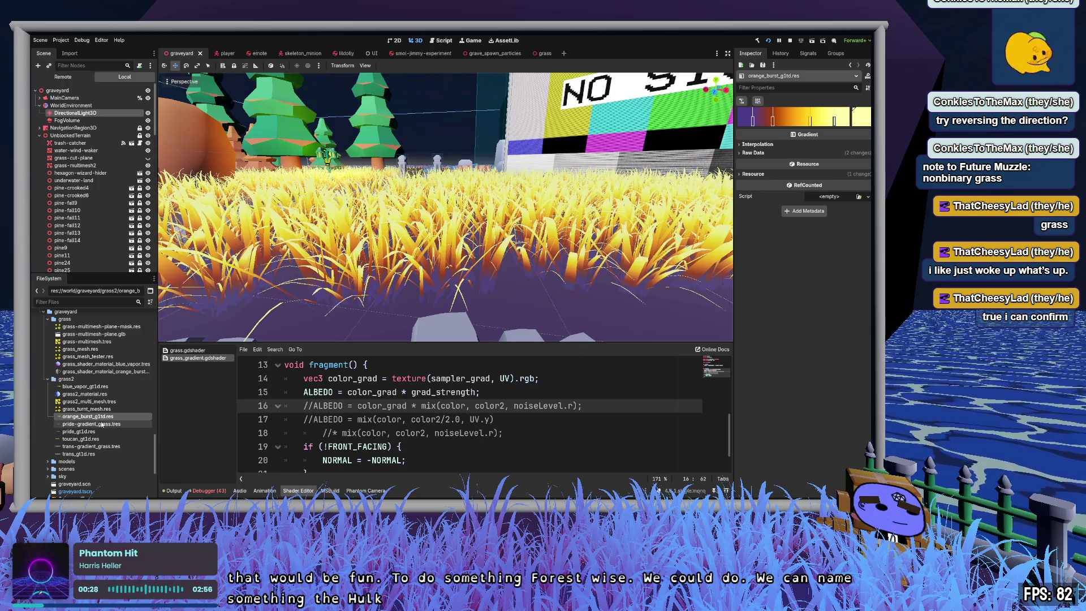
# Step: Compare grass2_material.res with the blue vapor and orange burst gradient textures in the Inspector
pyautogui.click(105, 394)
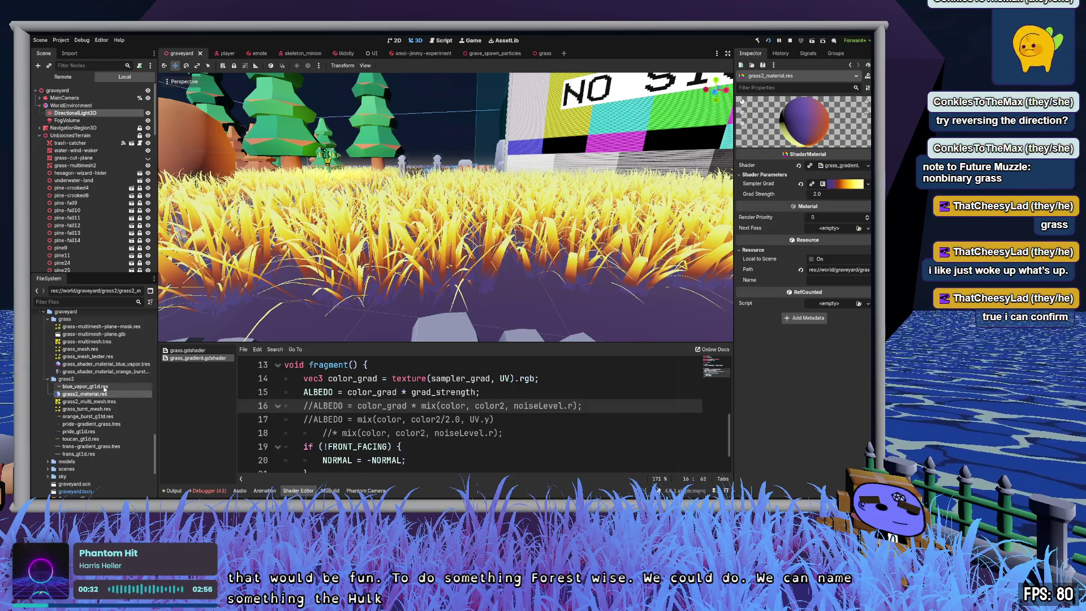
pyautogui.click(105, 388)
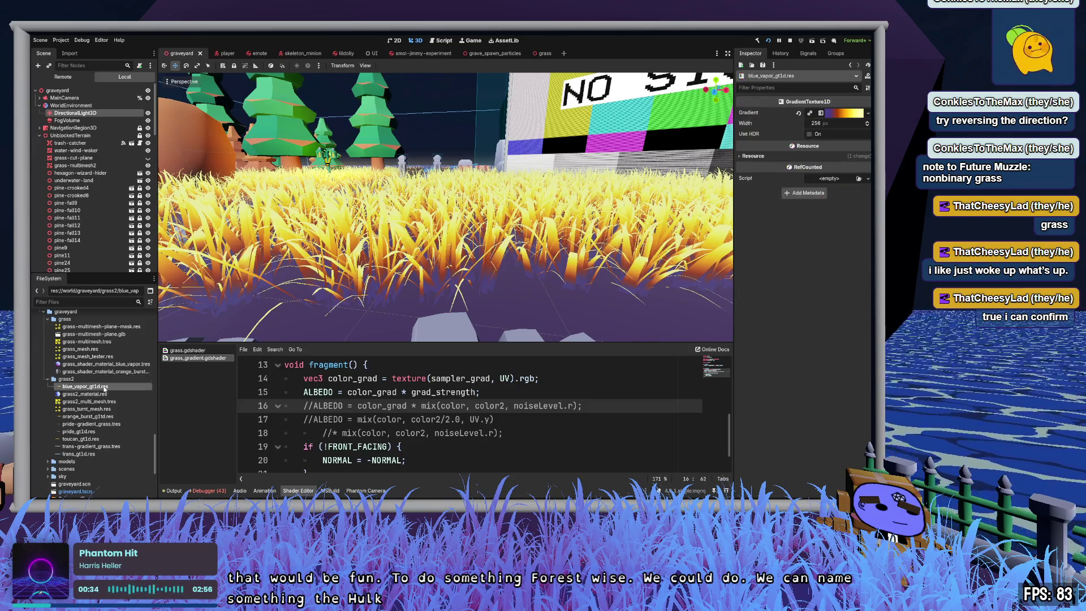
pyautogui.click(95, 417)
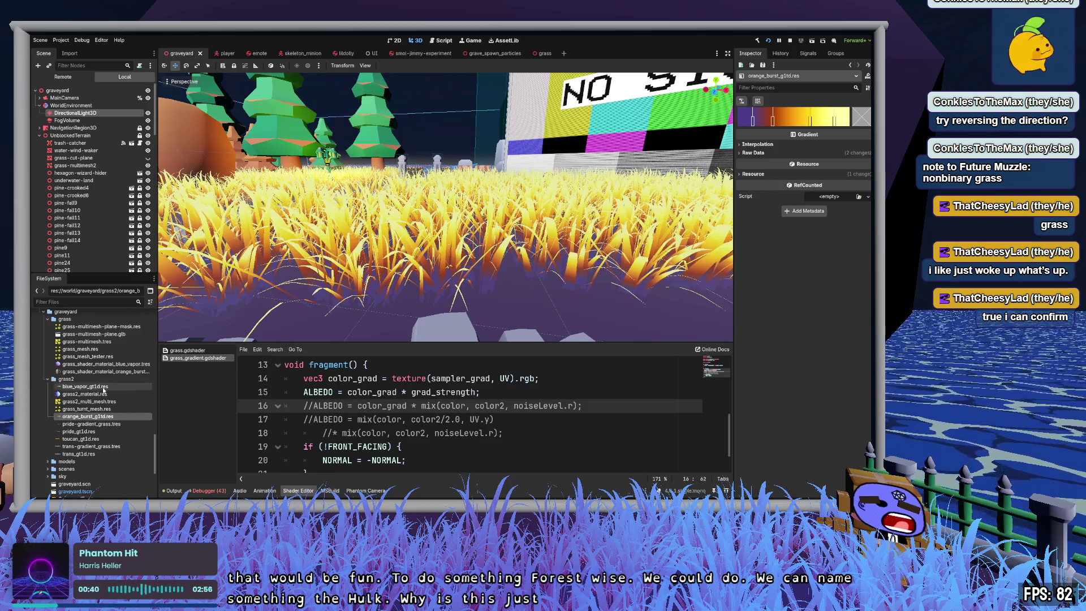
pyautogui.click(79, 386)
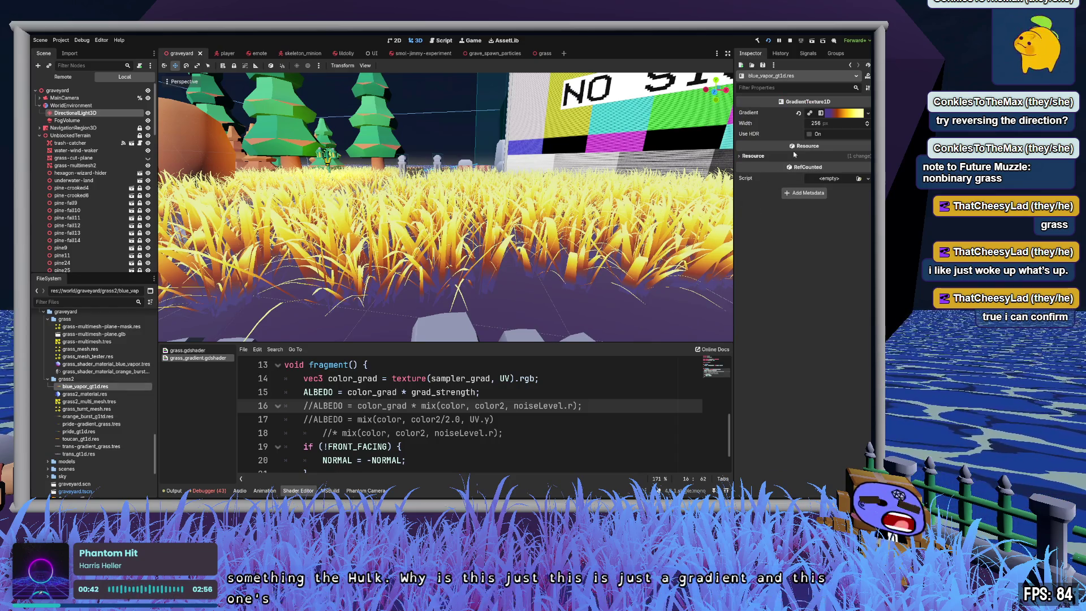
pyautogui.click(102, 395)
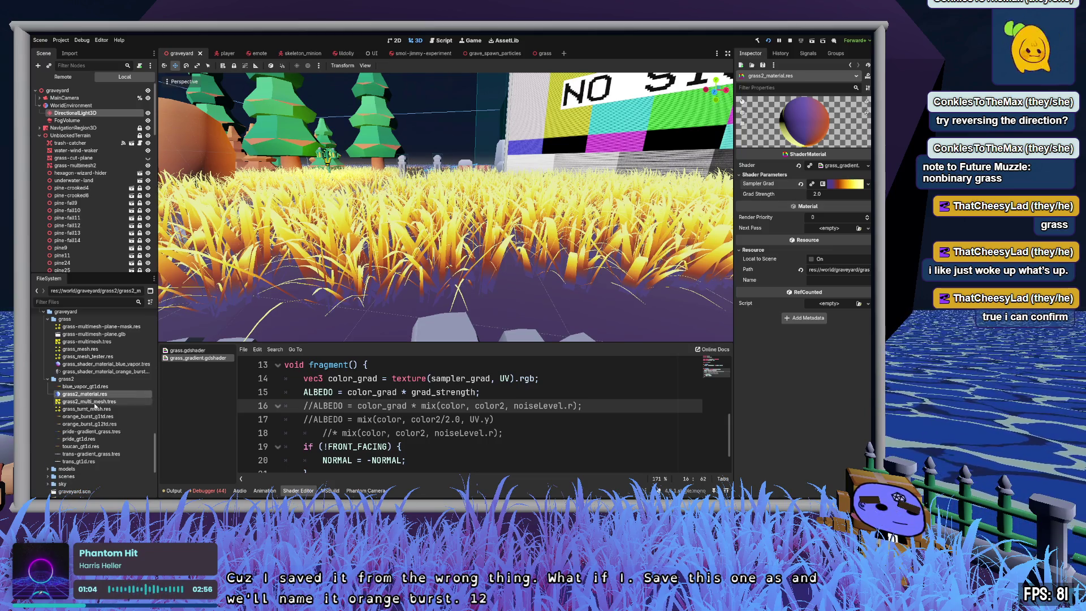
# Step: Compare the original orange burst gradient, its orange_burst_g12td copy and the blue vapor texture
pyautogui.click(88, 416)
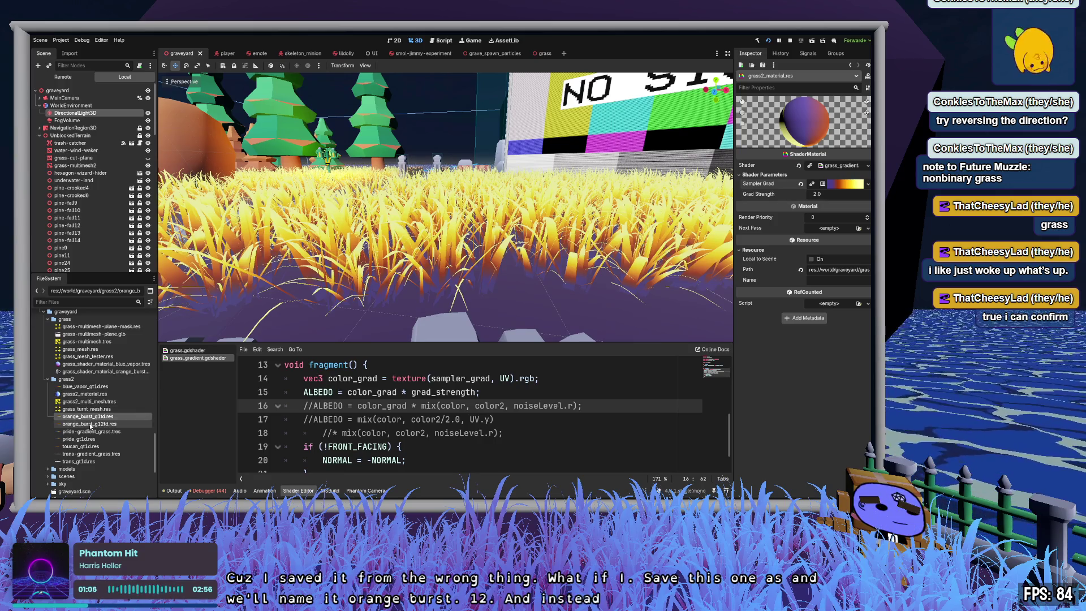
pyautogui.click(96, 424)
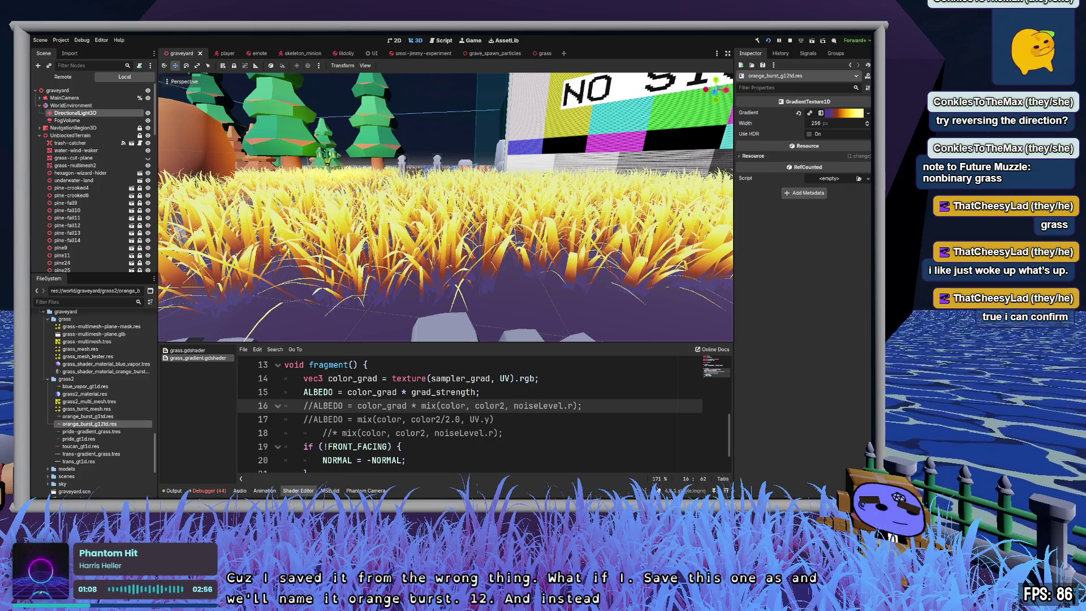
pyautogui.click(848, 114)
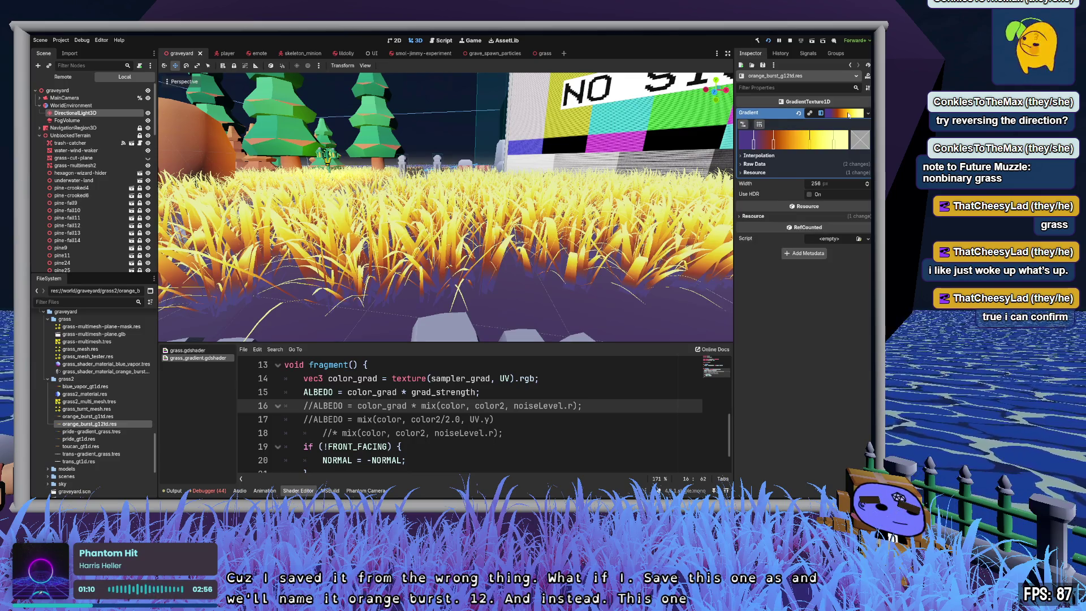
pyautogui.moveTo(97, 422)
pyautogui.mouseDown()
pyautogui.moveTo(396, 271)
pyautogui.moveTo(809, 114)
pyautogui.mouseUp()
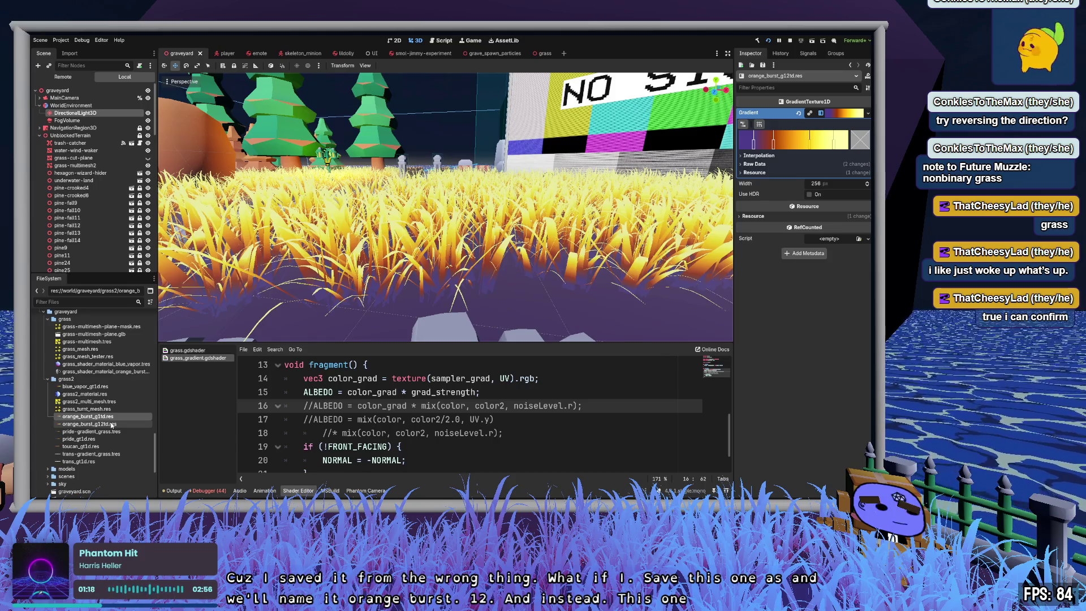
pyautogui.click(85, 386)
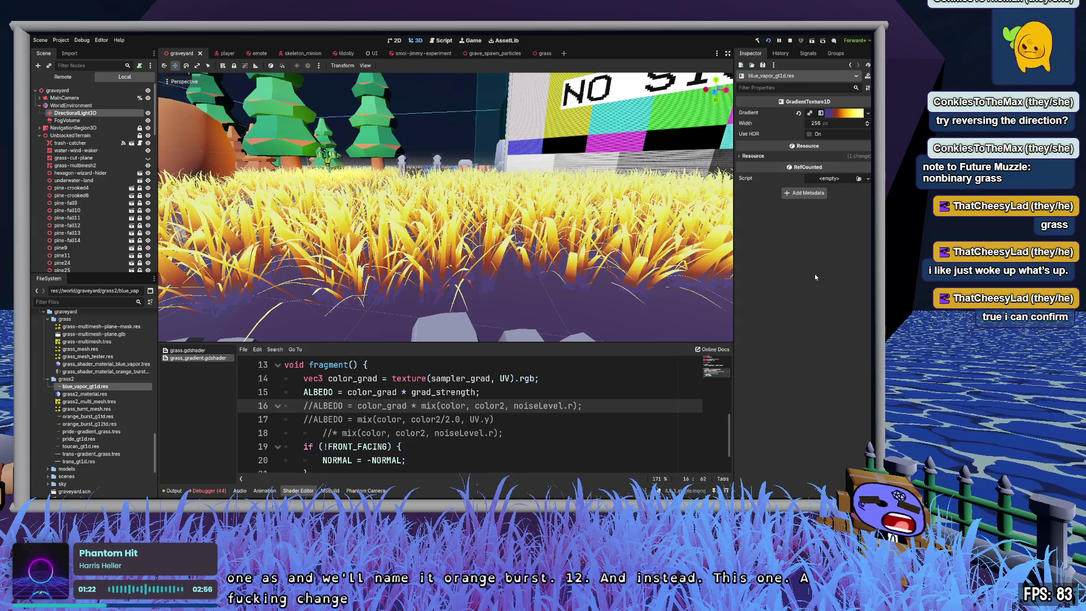
# Step: Delete the original orange burst gradient file and select the renamed orange_burst_g1td.res
pyautogui.click(85, 416)
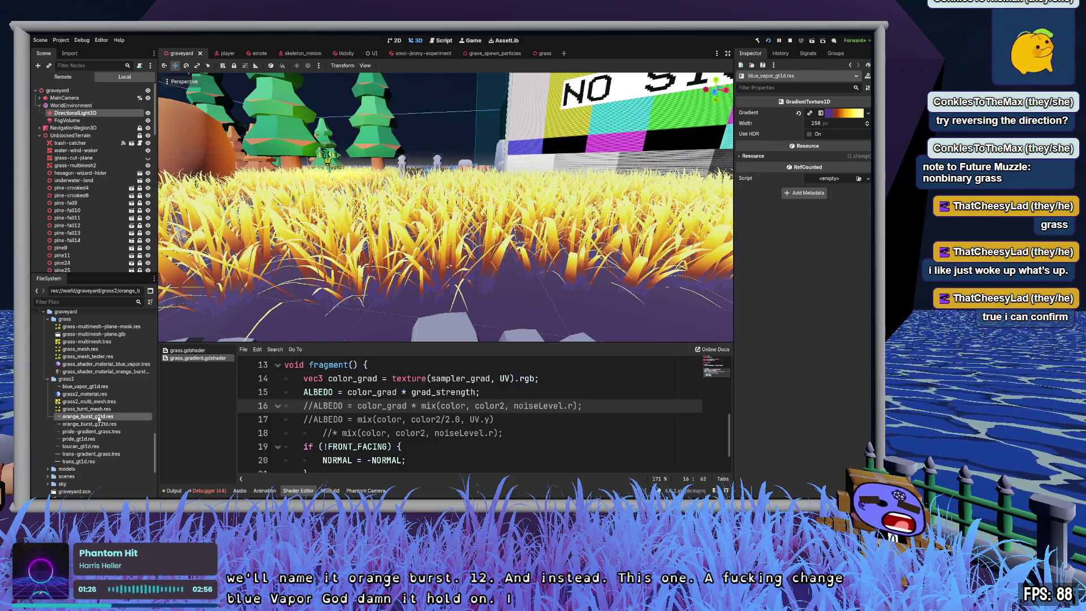
pyautogui.press('Delete')
pyautogui.press('Return')
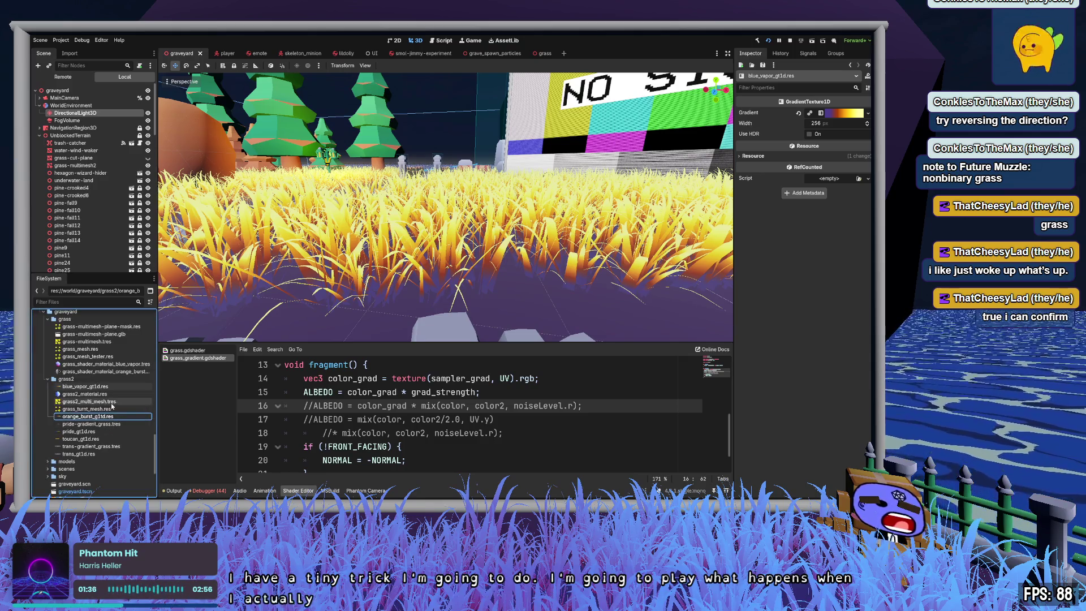
pyautogui.click(107, 417)
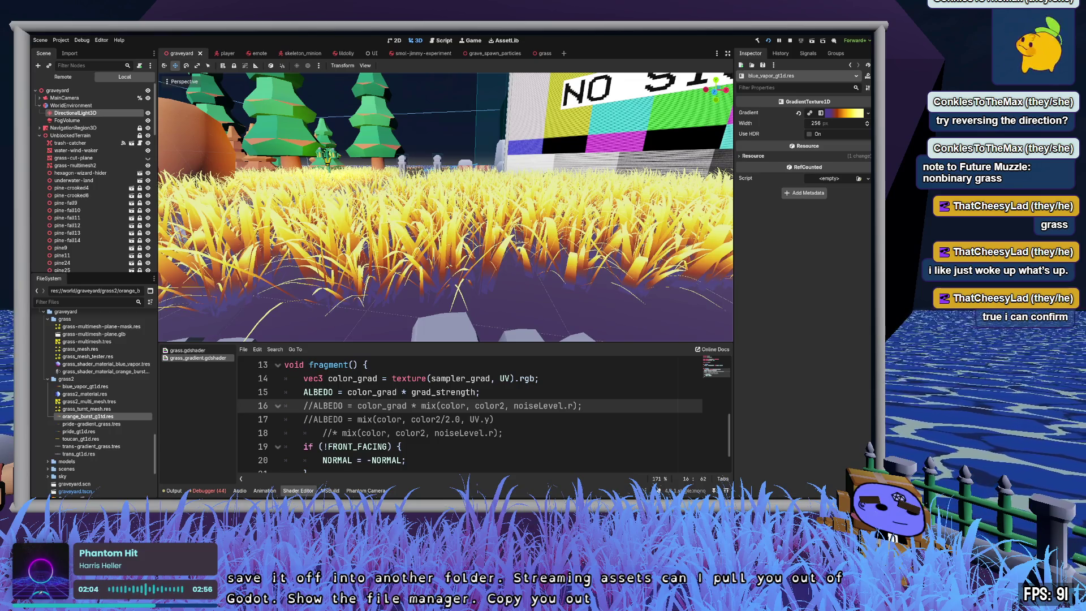
# Step: With pride-gradient_grass.tres selected, undo four grass colour changes back toward blue vapor
pyautogui.click(129, 424)
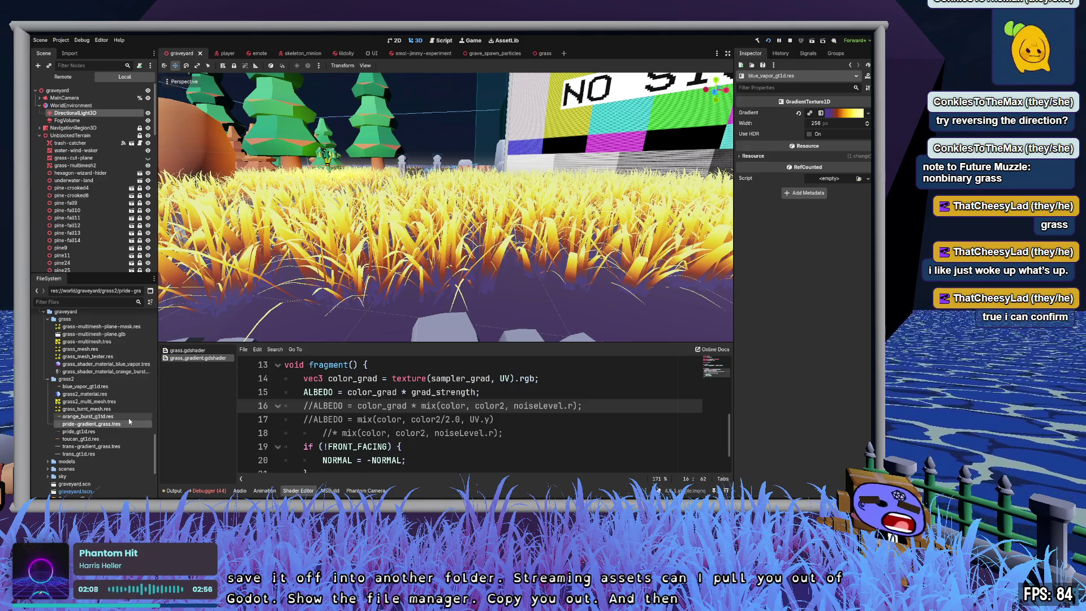
pyautogui.hotkey('ctrl', 'z')
pyautogui.hotkey('ctrl', 'z')
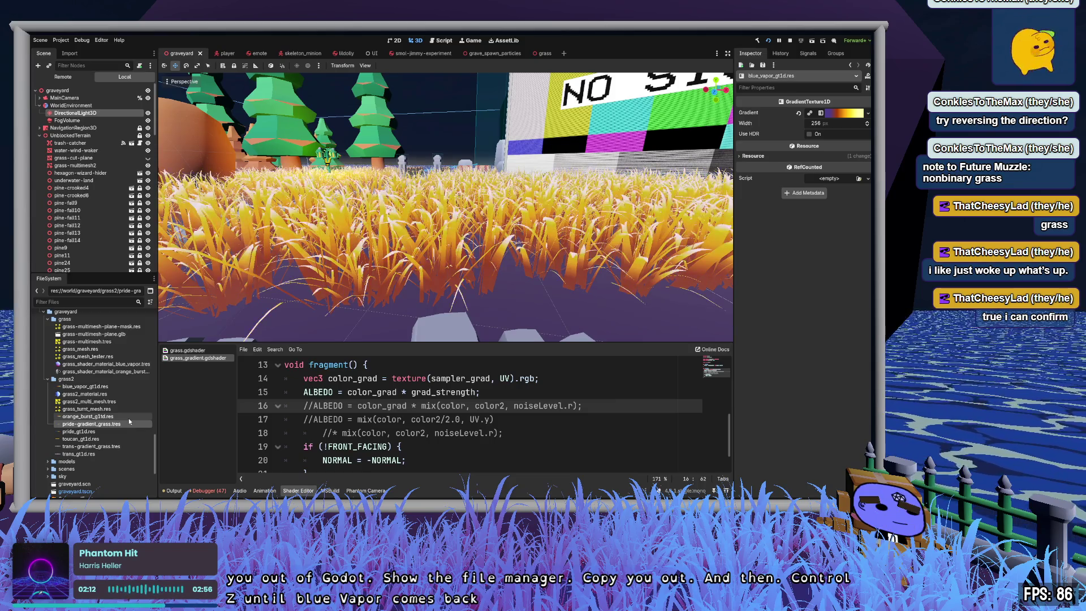
pyautogui.hotkey('ctrl', 'z')
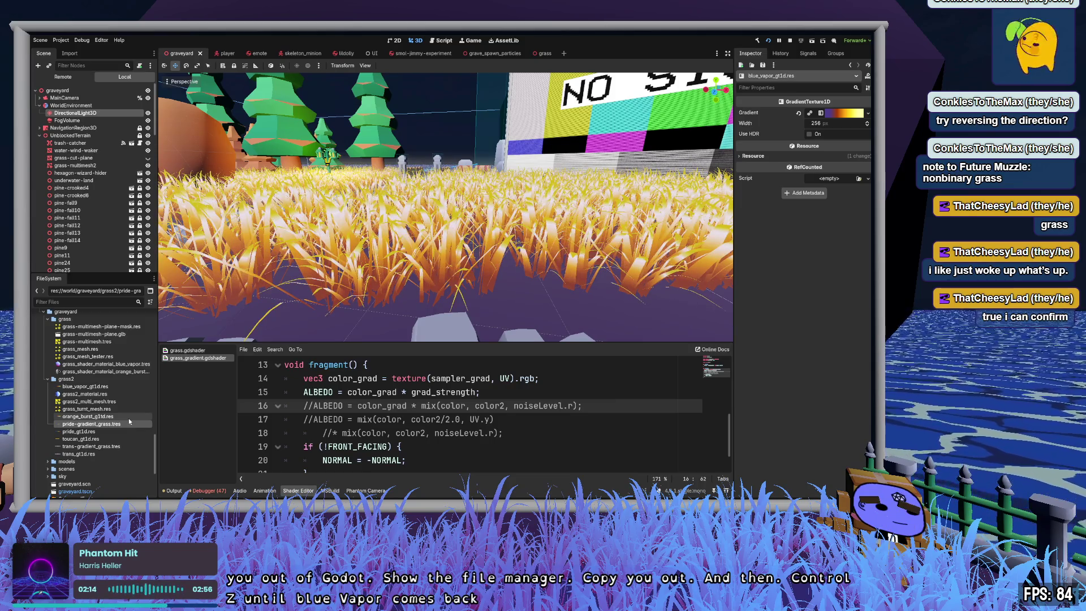
pyautogui.hotkey('ctrl', 'z')
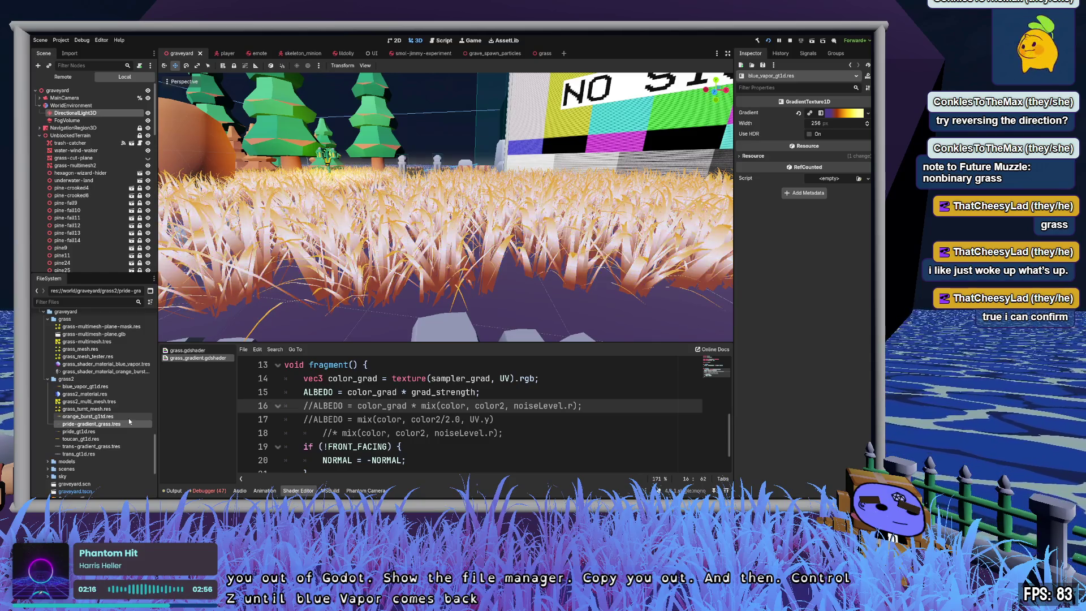
pyautogui.hotkey('ctrl', 'z')
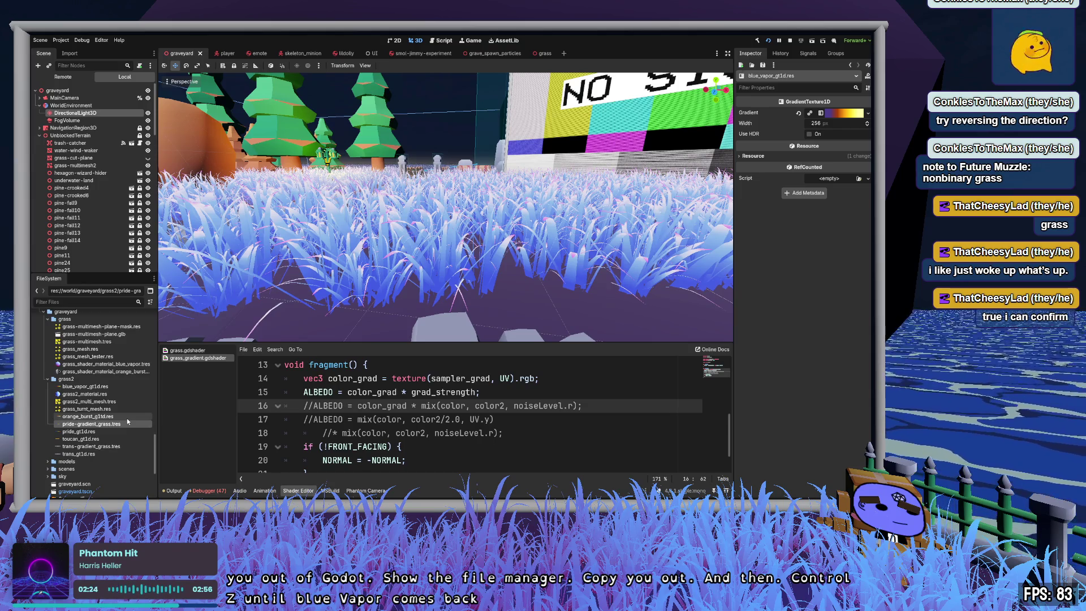
# Step: Finish undoing to blue vapor, inspect blue_vapor_gt1d.res's gradient stops, and save the scene
pyautogui.hotkey('ctrl', 'z')
pyautogui.click(90, 386)
pyautogui.click(837, 112)
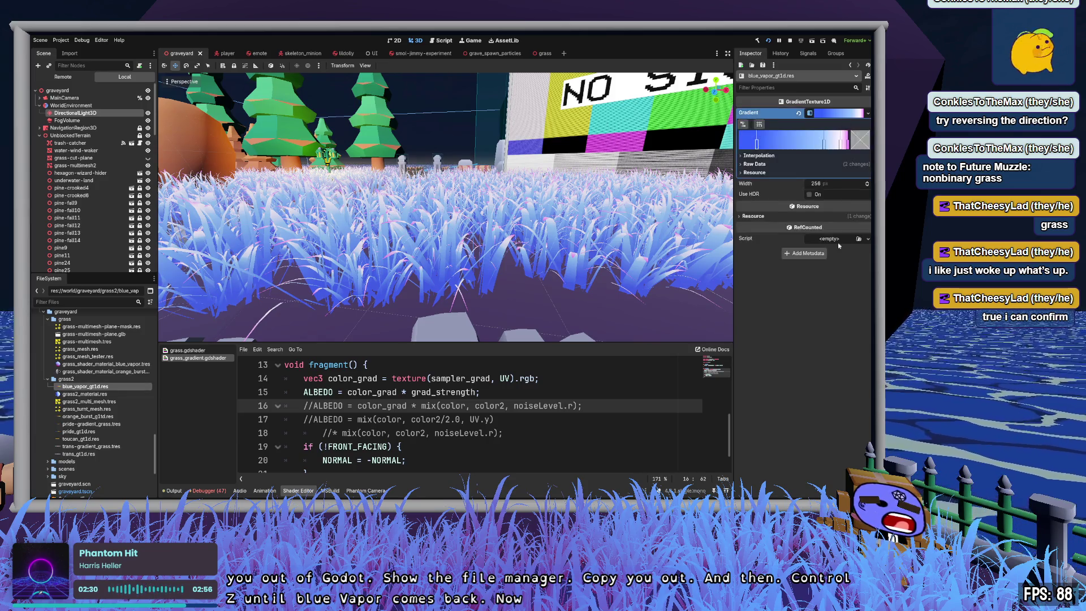
pyautogui.hotkey('ctrl', 's')
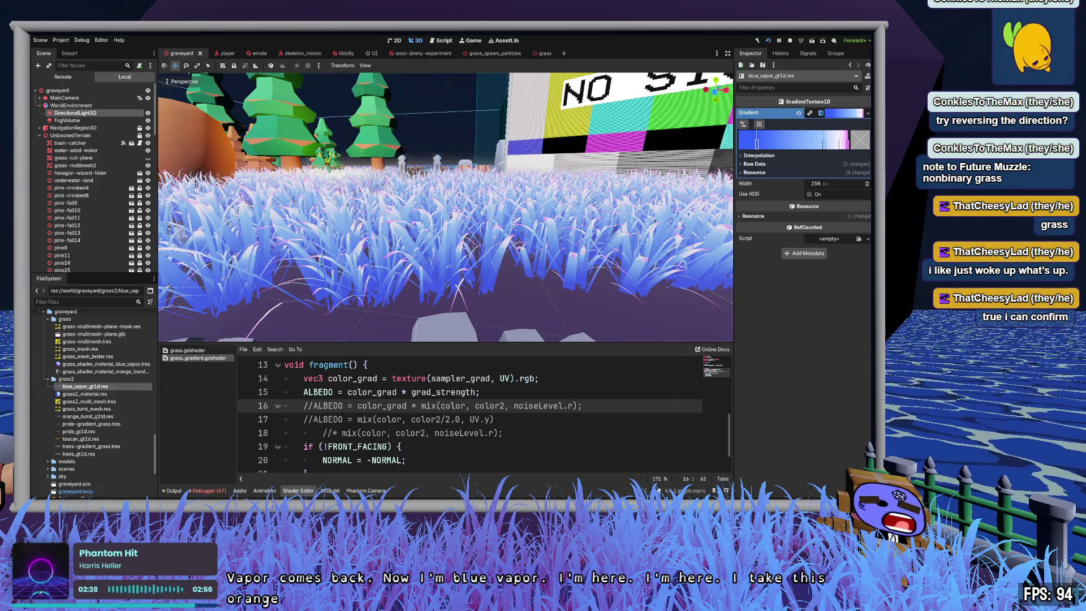
# Step: Check orange_burst_g1td.res in grass2 and give its empty texture a new gradient
pyautogui.click(66, 379)
pyautogui.click(85, 416)
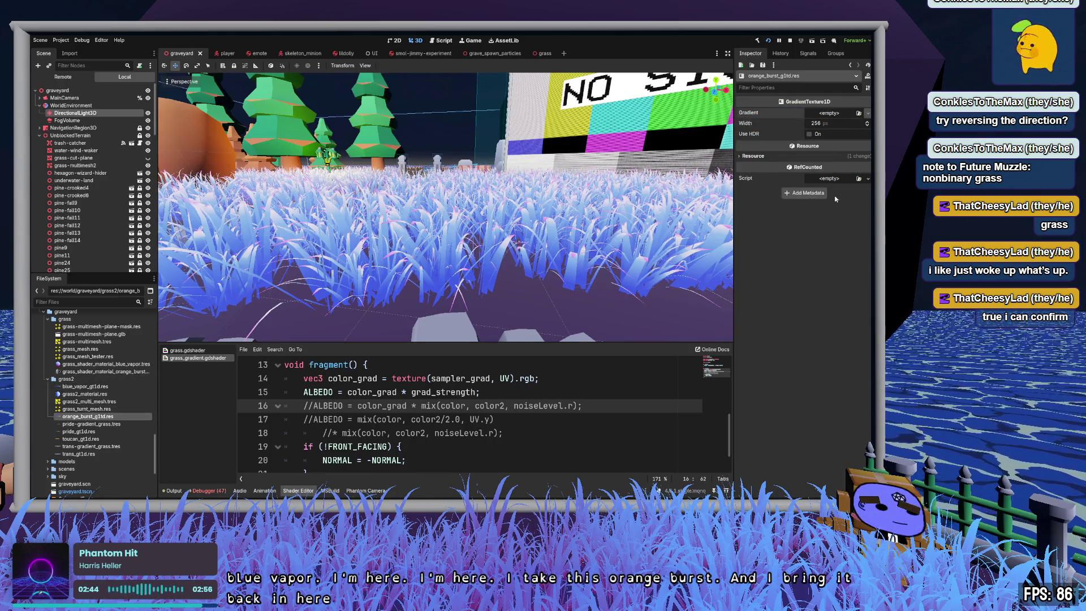
pyautogui.click(847, 134)
# Step: Add two colour stops to the orange burst gradient and recolour its stops
pyautogui.click(768, 144)
pyautogui.click(822, 144)
pyautogui.click(740, 146)
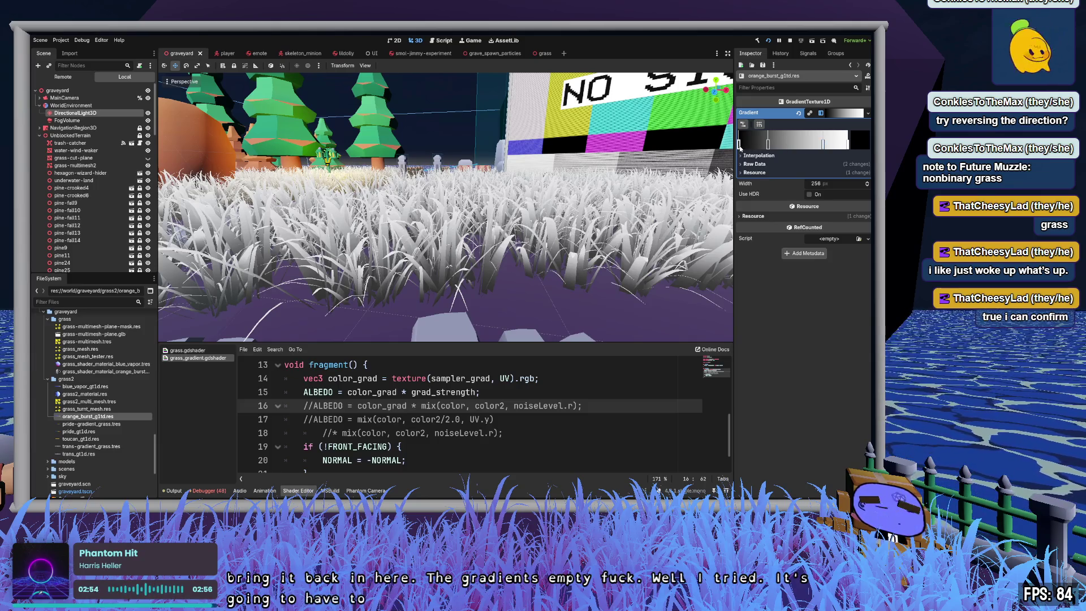
pyautogui.click(839, 182)
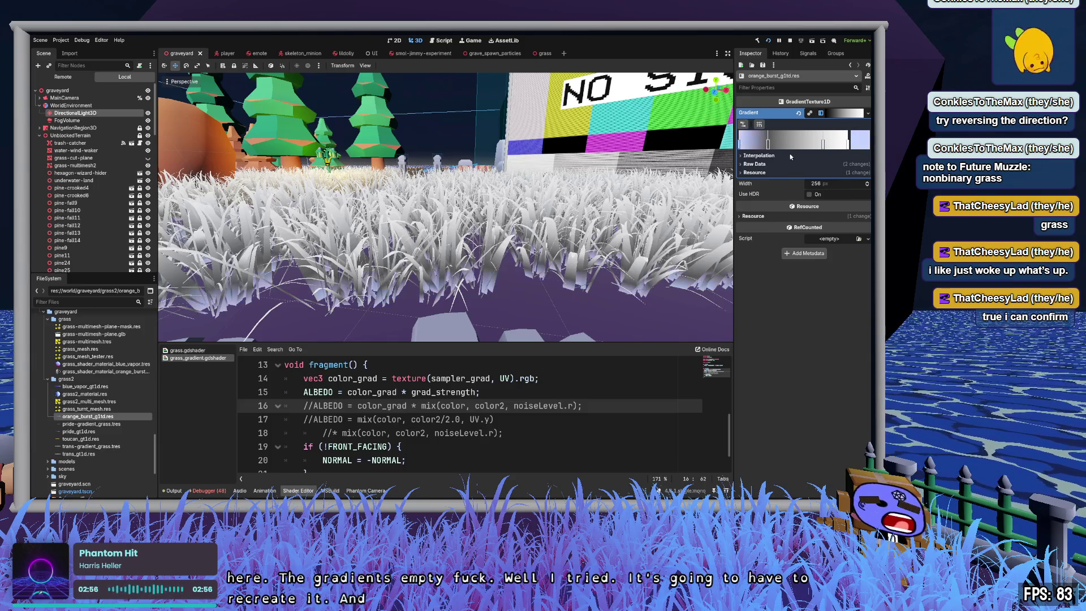
pyautogui.moveTo(840, 176); pyautogui.dragTo(838, 229)
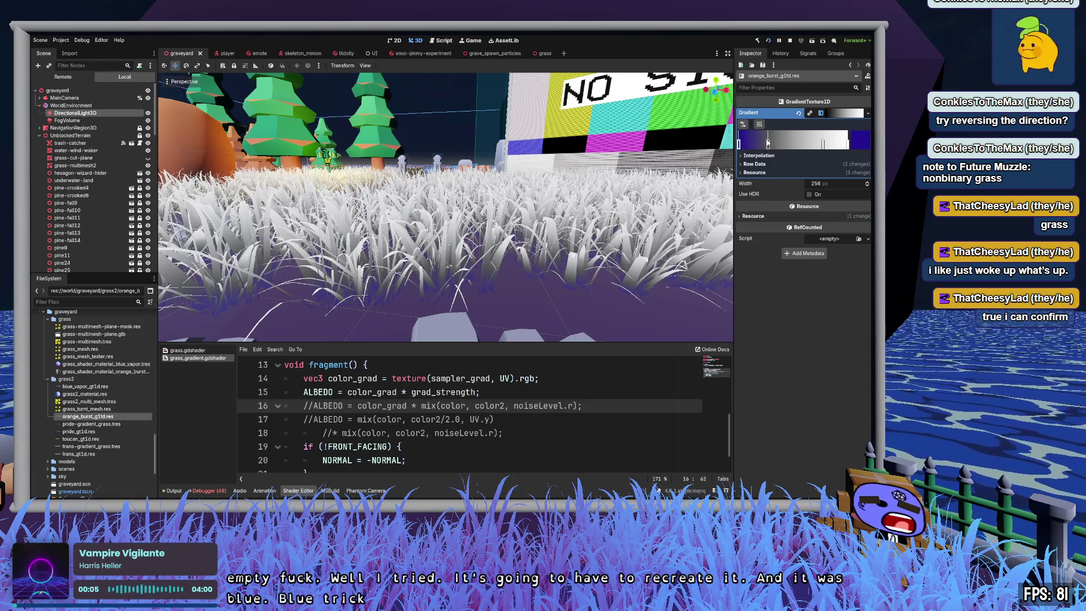
pyautogui.click(768, 143)
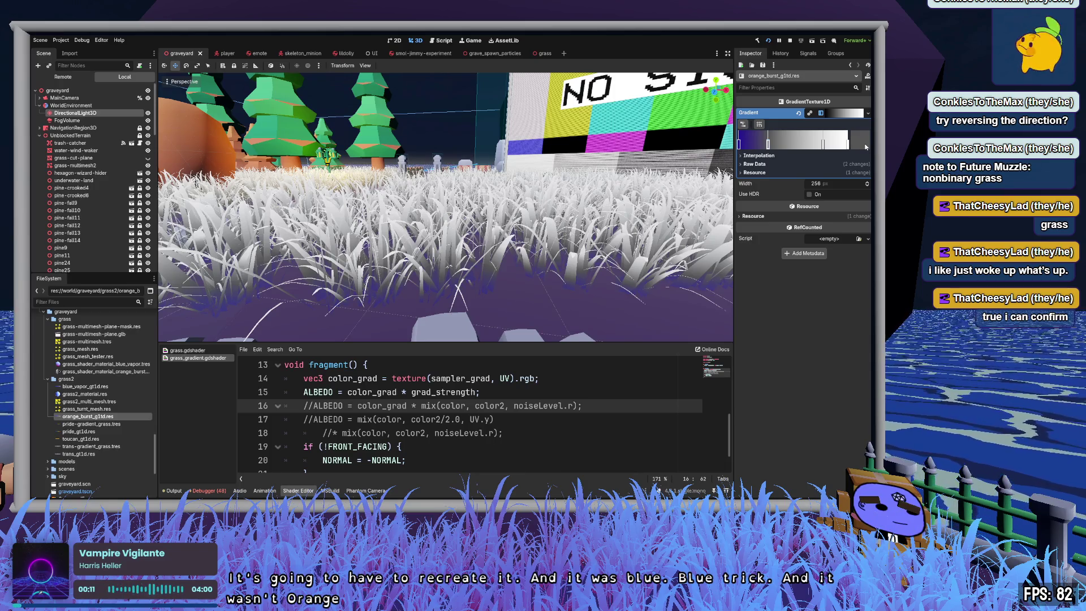
pyautogui.hotkey('ctrl', 'z')
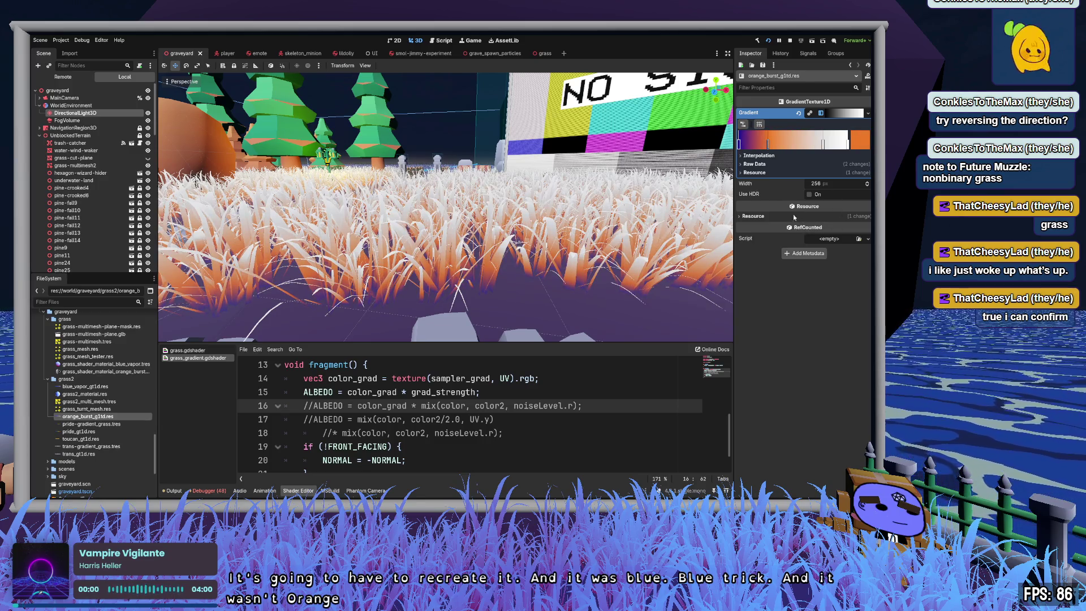
pyautogui.click(823, 144)
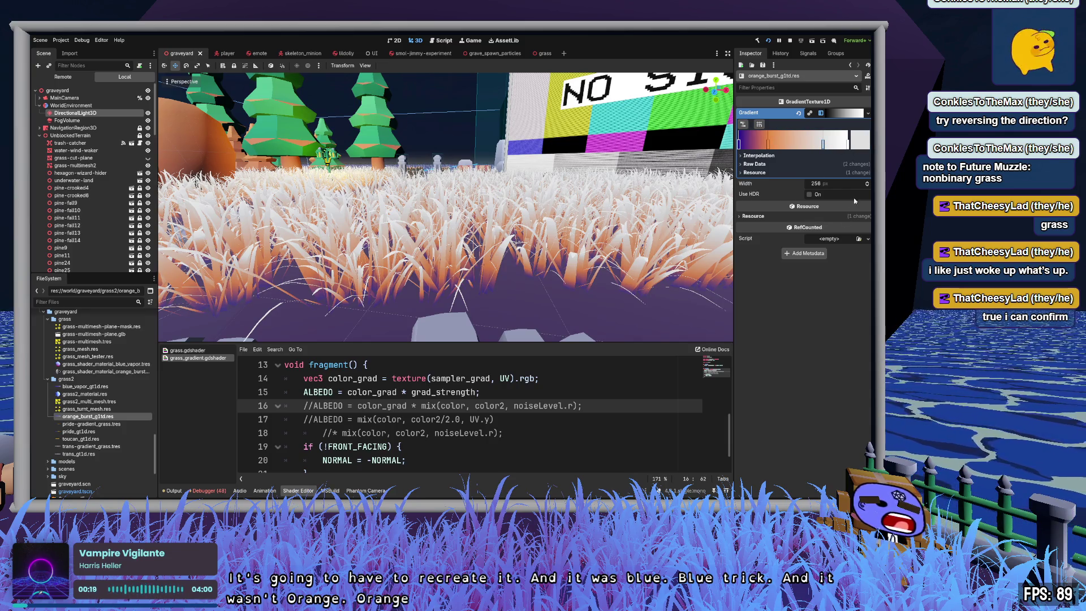
pyautogui.hotkey('ctrl', 'z')
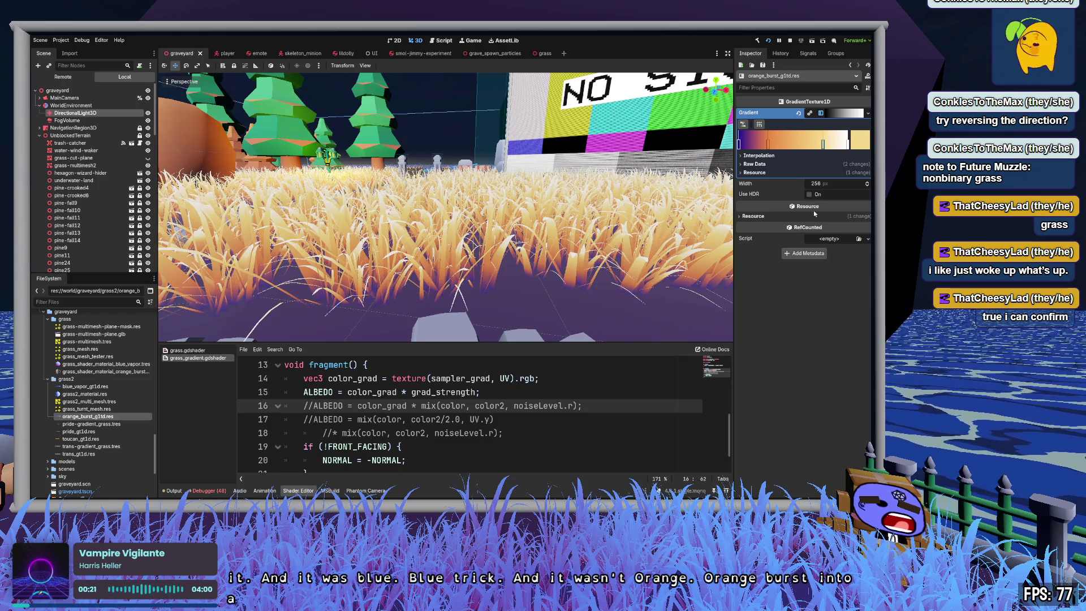
# Step: Delete the white end stop and drag the yellow, right-end and orange stops for orange-to-cream grass
pyautogui.click(847, 144)
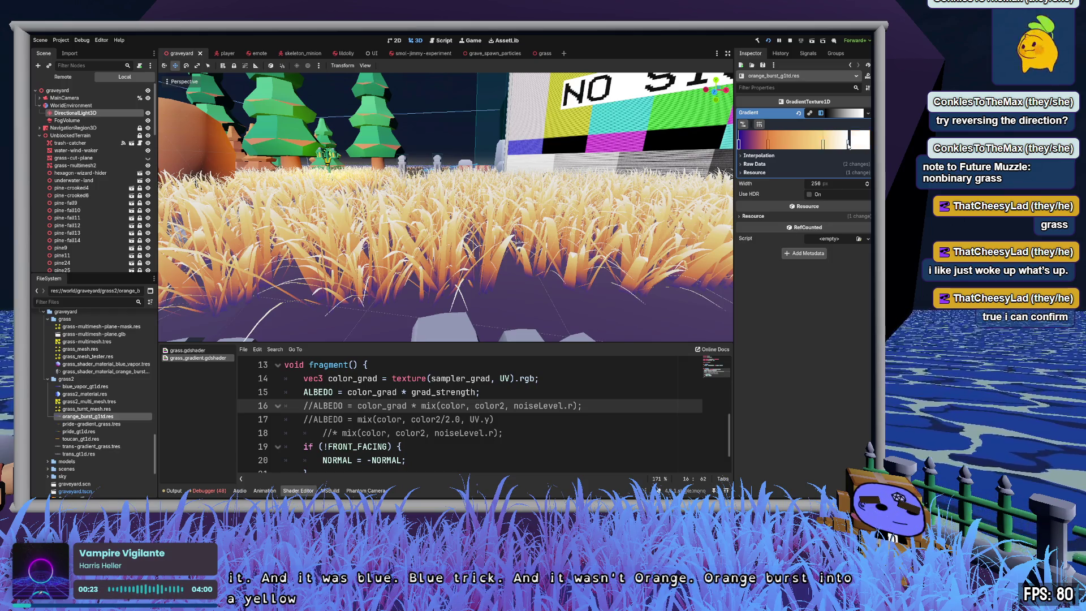
pyautogui.rightClick(847, 144)
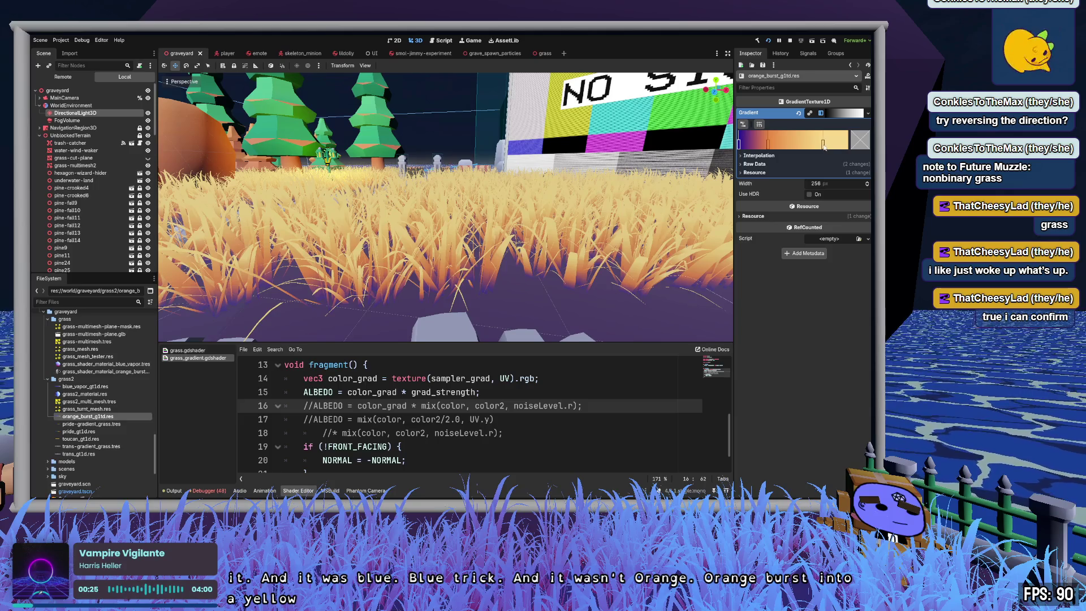
pyautogui.moveTo(824, 146); pyautogui.dragTo(784, 143)
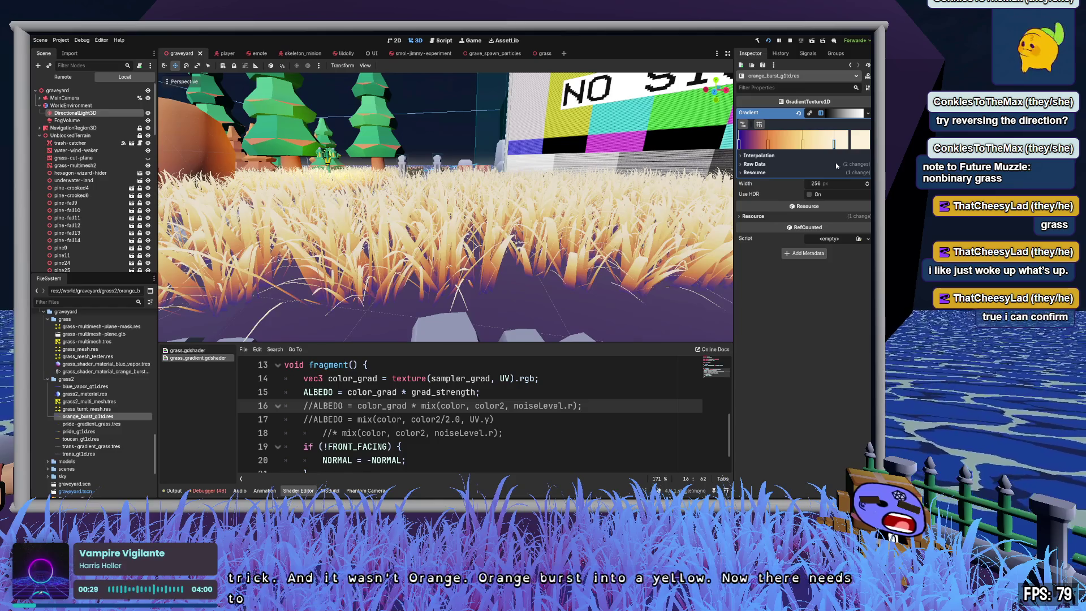
pyautogui.click(837, 145)
pyautogui.moveTo(836, 145); pyautogui.dragTo(814, 145)
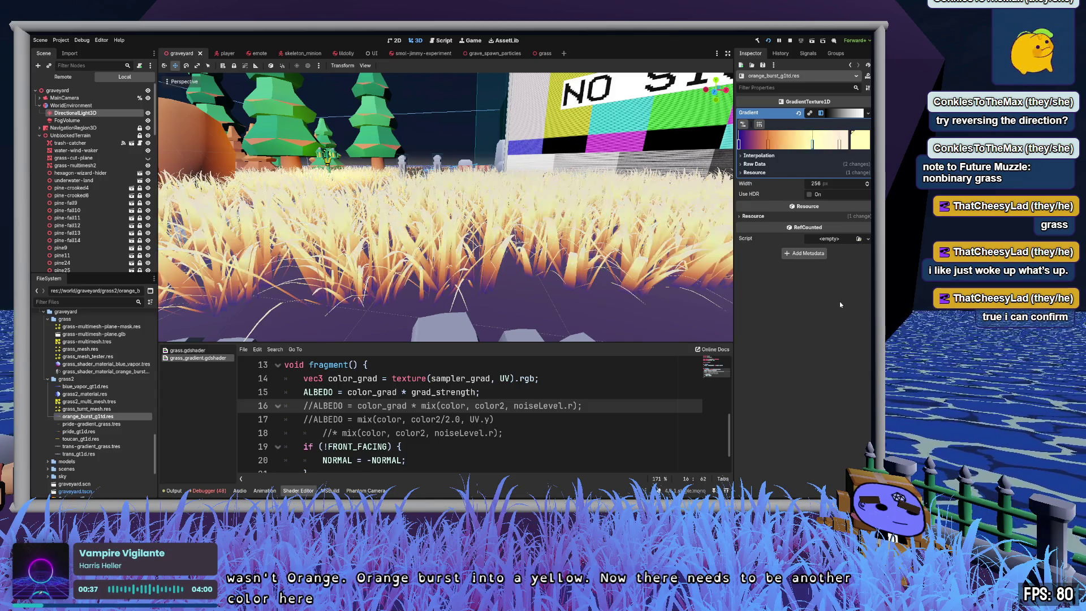
pyautogui.click(767, 144)
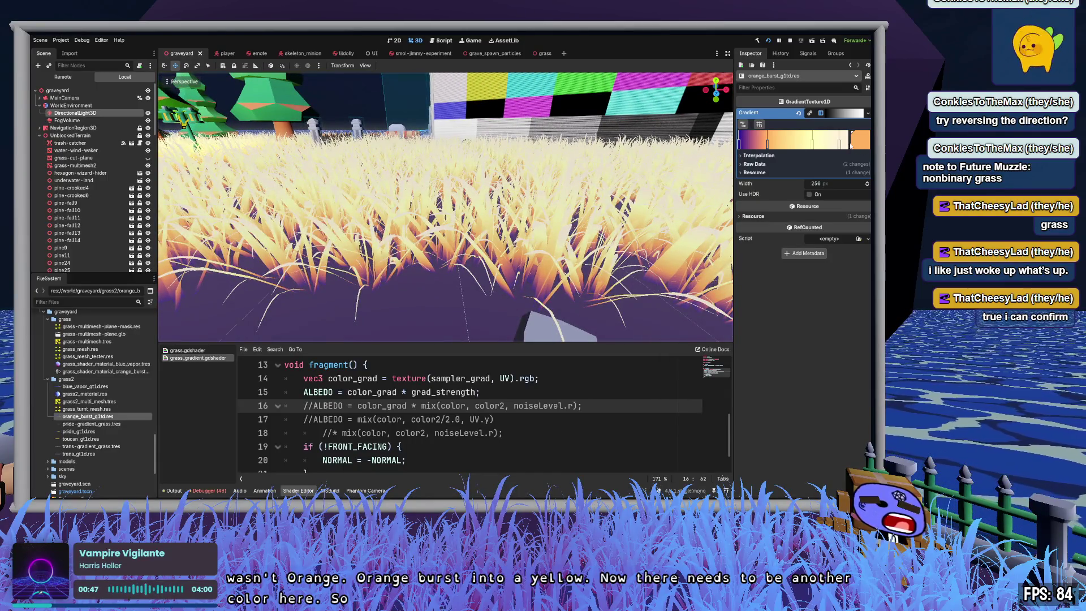
pyautogui.click(840, 145)
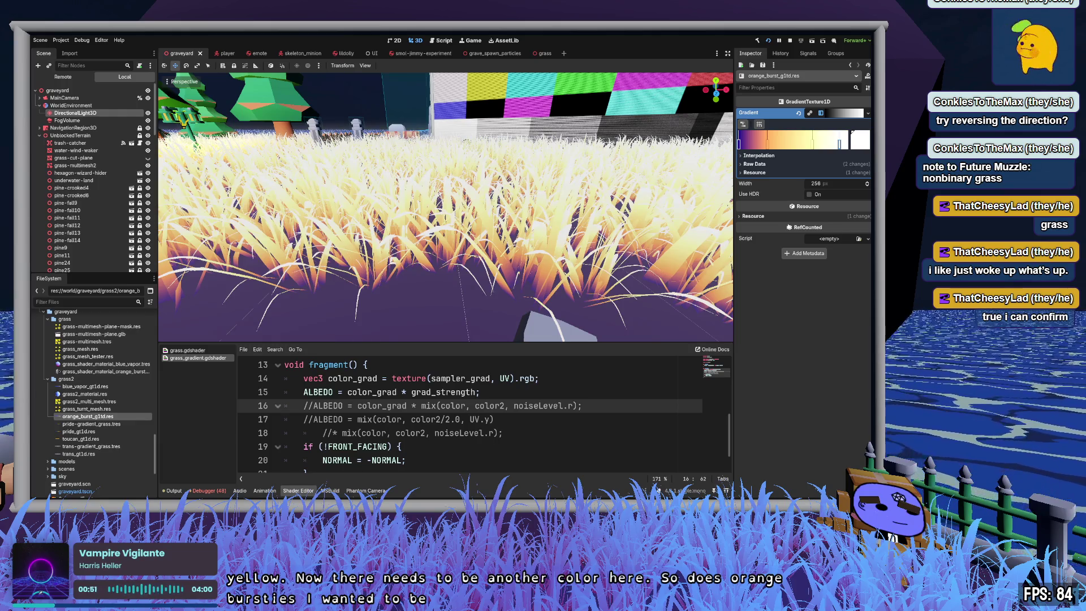
pyautogui.moveTo(767, 143)
pyautogui.mouseDown()
pyautogui.moveTo(802, 143)
pyautogui.moveTo(754, 147)
pyautogui.moveTo(802, 144)
pyautogui.moveTo(776, 144)
pyautogui.moveTo(839, 169)
pyautogui.moveTo(843, 237)
pyautogui.moveTo(862, 166)
pyautogui.mouseUp()
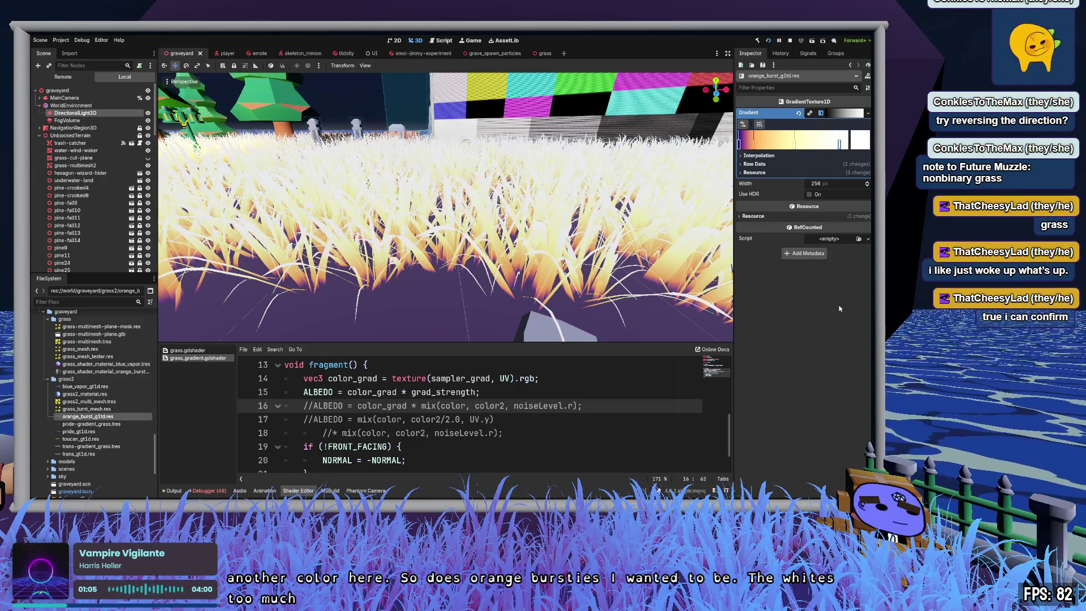
# Step: Grey the tip colour and widen the dark purple band at the gradient start
pyautogui.moveTo(838, 174)
pyautogui.mouseDown()
pyautogui.moveTo(786, 200)
pyautogui.moveTo(828, 229)
pyautogui.moveTo(804, 223)
pyautogui.mouseUp()
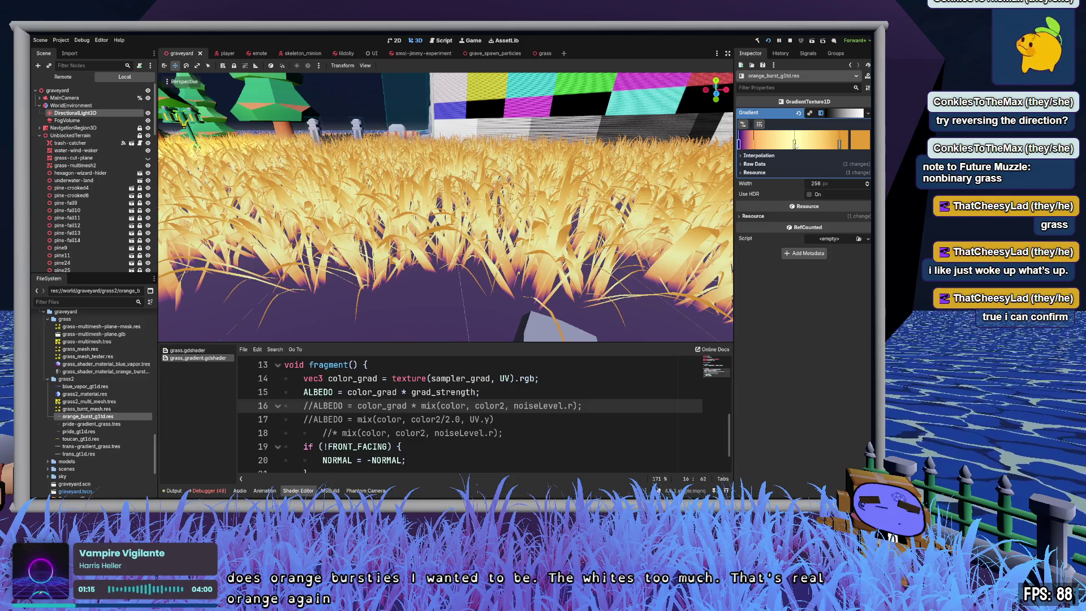
pyautogui.moveTo(807, 145)
pyautogui.mouseDown()
pyautogui.moveTo(843, 146)
pyautogui.moveTo(787, 145)
pyautogui.mouseUp()
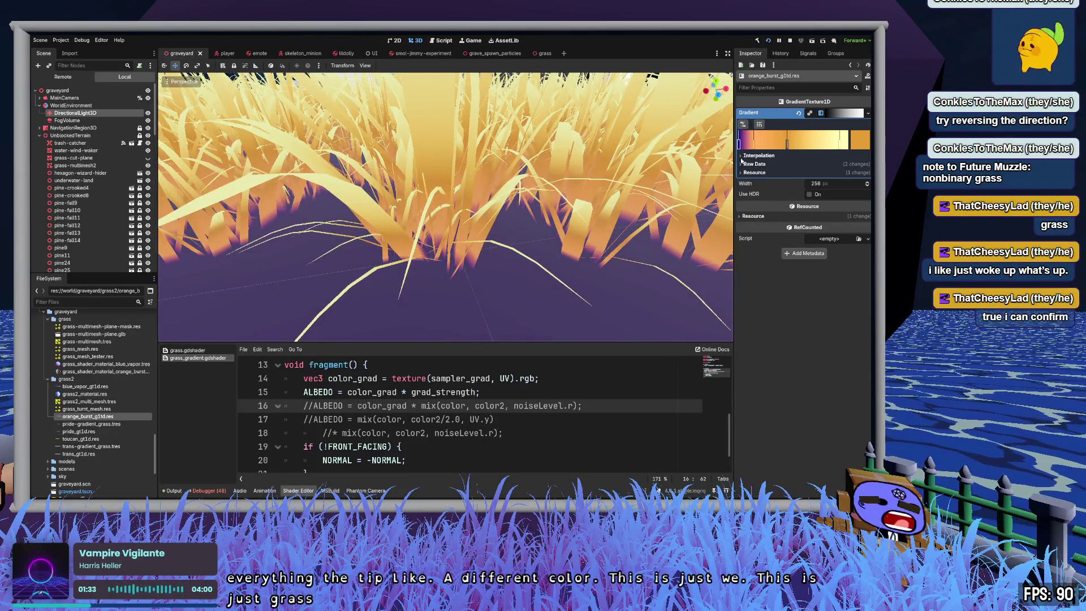
pyautogui.moveTo(753, 146); pyautogui.dragTo(764, 148)
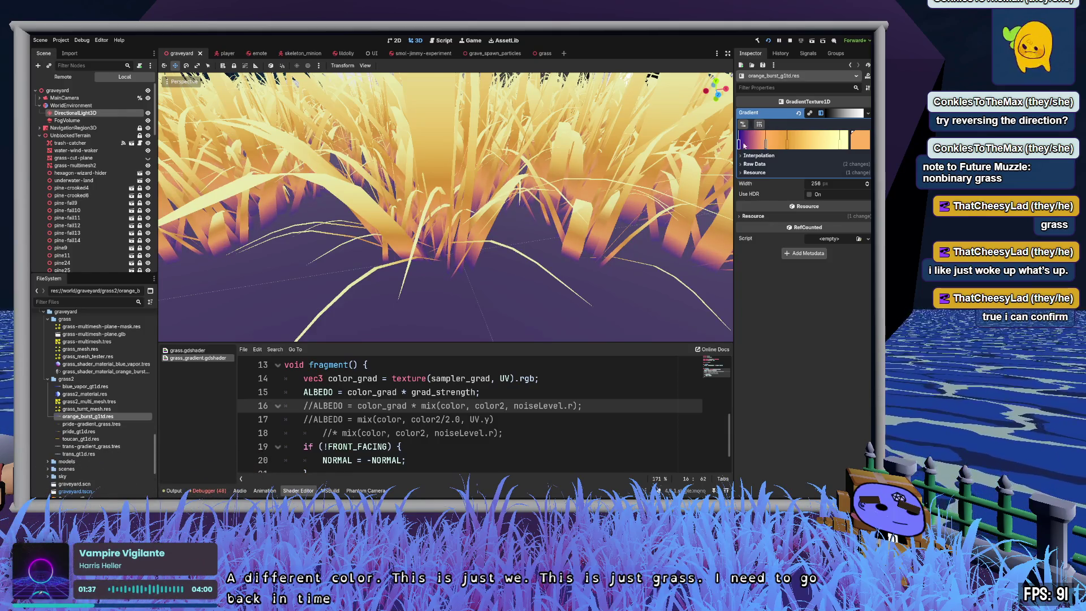
pyautogui.moveTo(738, 144); pyautogui.dragTo(793, 146)
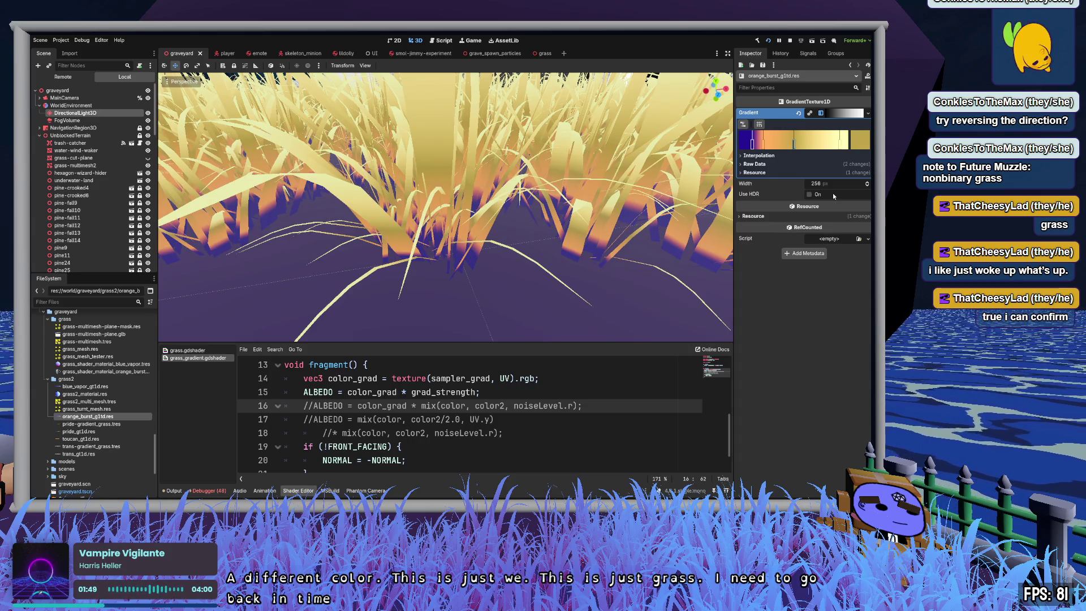
# Step: Inspect the grass beside the test-pattern wall and undo the last gradient edit
pyautogui.scroll(-5, 653, 191)
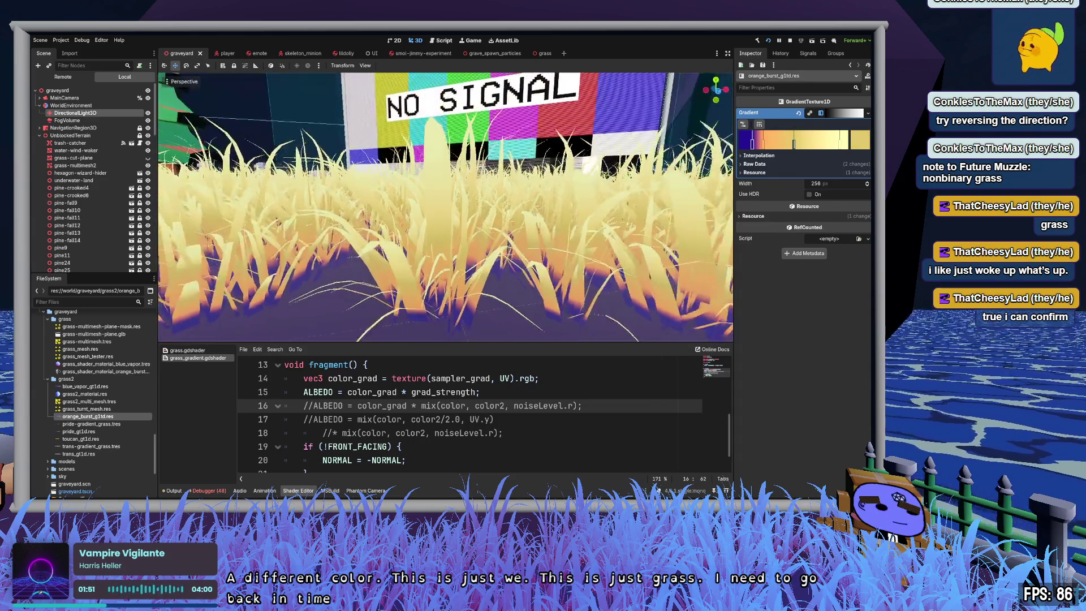
pyautogui.moveTo(653, 192)
pyautogui.mouseDown()
pyautogui.moveTo(653, 226)
pyautogui.moveTo(740, 180)
pyautogui.mouseUp()
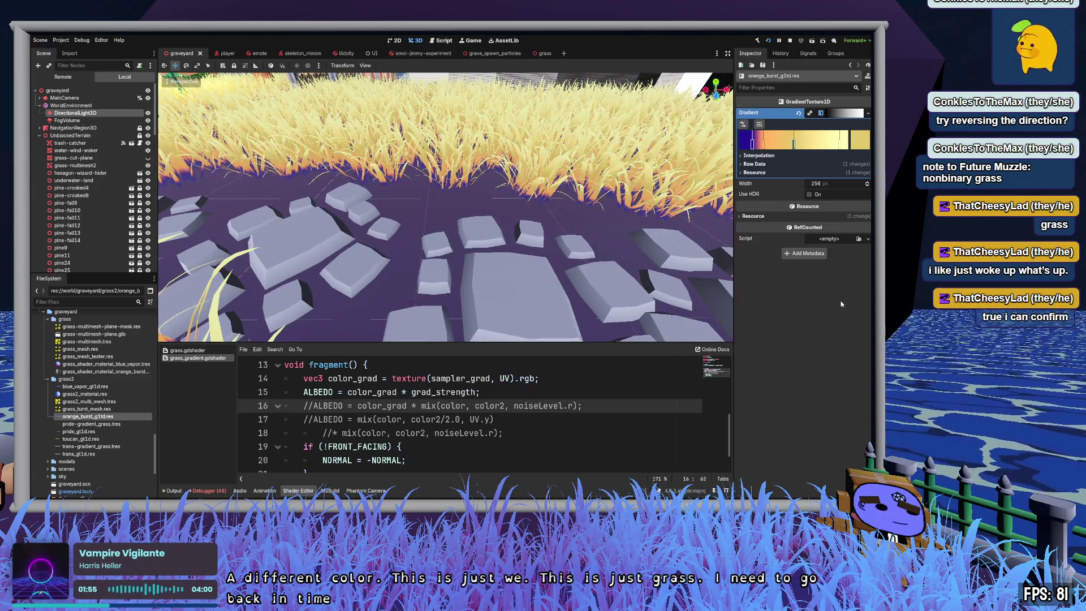
pyautogui.moveTo(576, 213)
pyautogui.mouseDown()
pyautogui.moveTo(780, 145)
pyautogui.moveTo(758, 146)
pyautogui.moveTo(793, 146)
pyautogui.mouseUp()
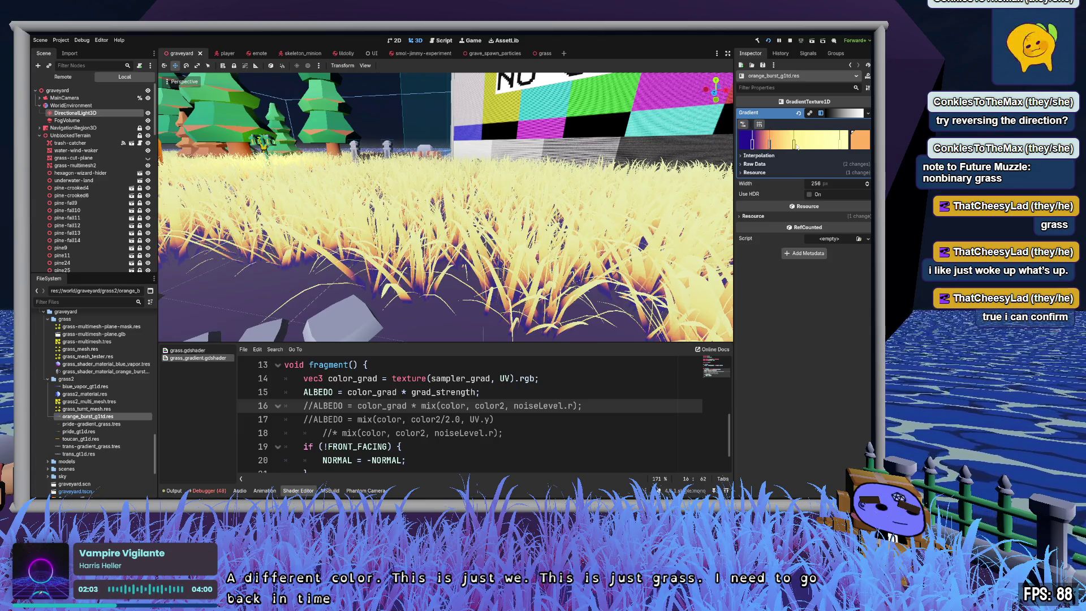
pyautogui.hotkey('ctrl', 'z')
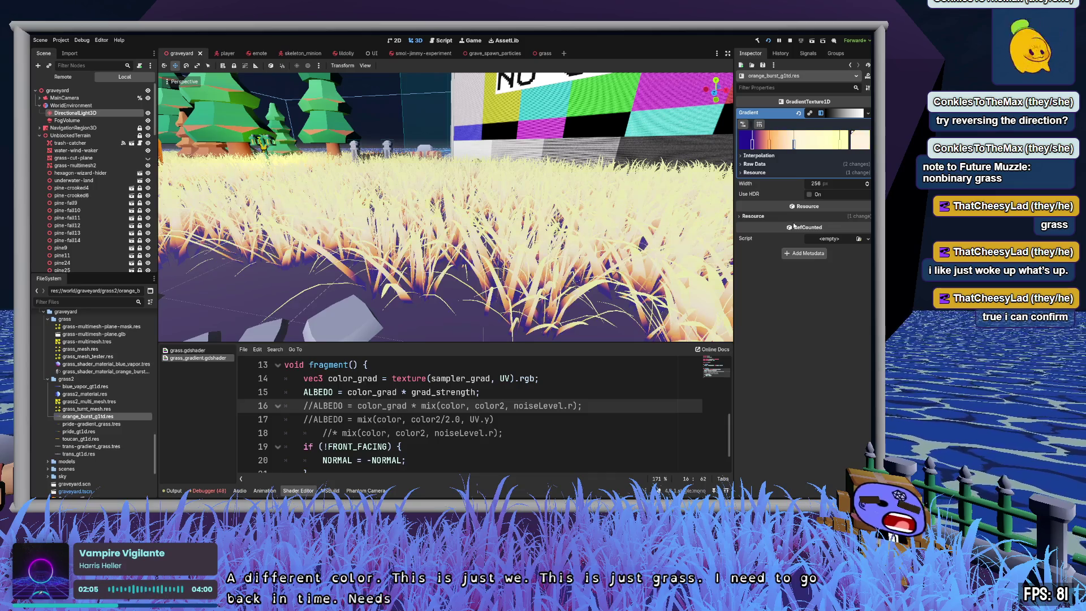
# Step: Remove the pale end stop and slide the orange stops right so the gradient ends in orange
pyautogui.rightClick(863, 137)
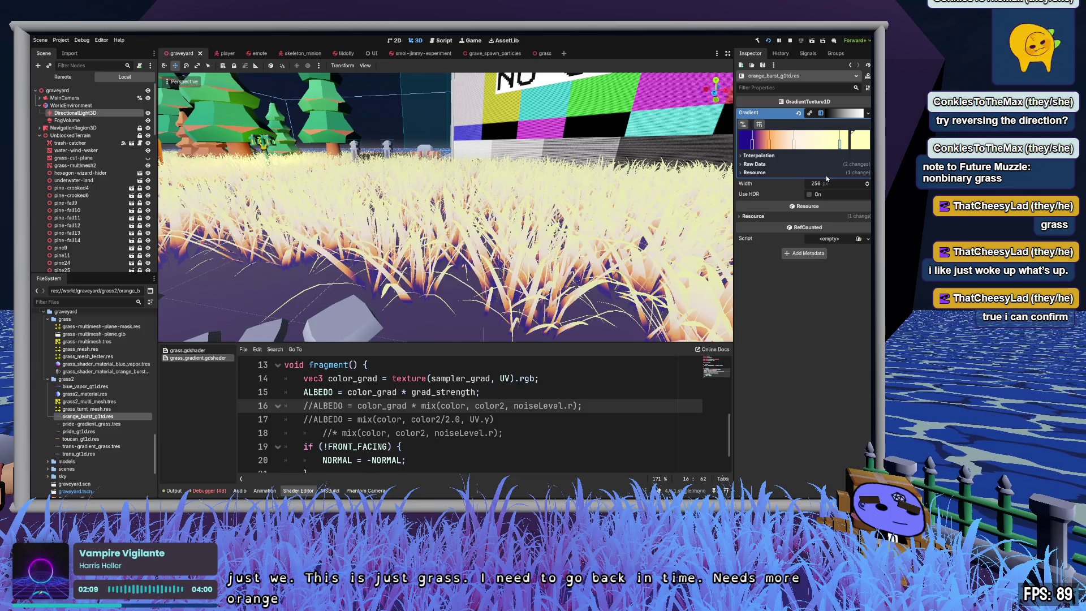
pyautogui.hotkey('ctrl', 'shift', 'z')
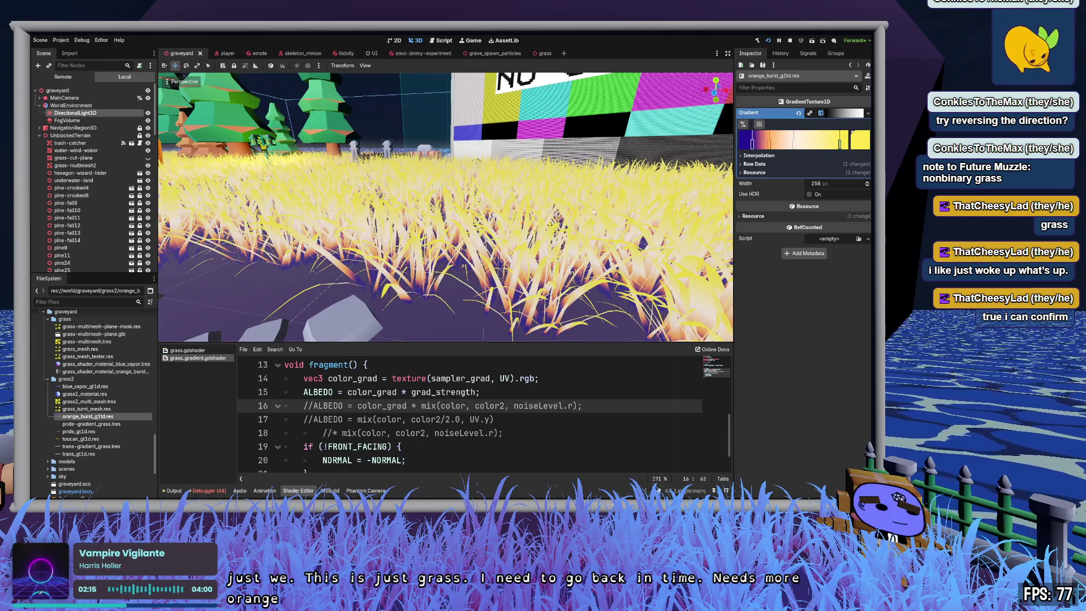
pyautogui.press('a')
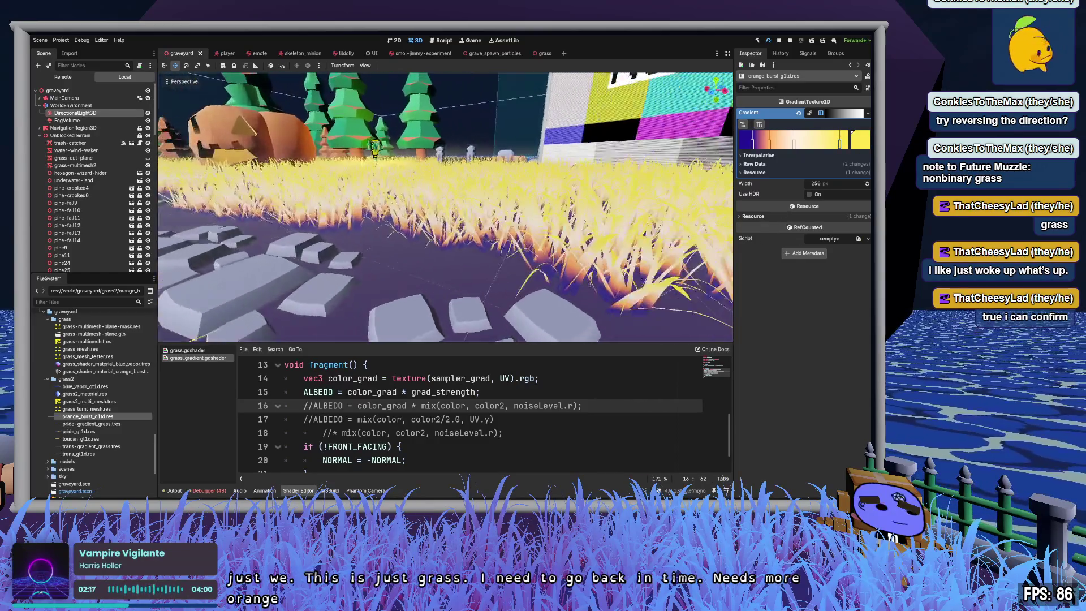
pyautogui.press('d')
pyautogui.click(797, 144)
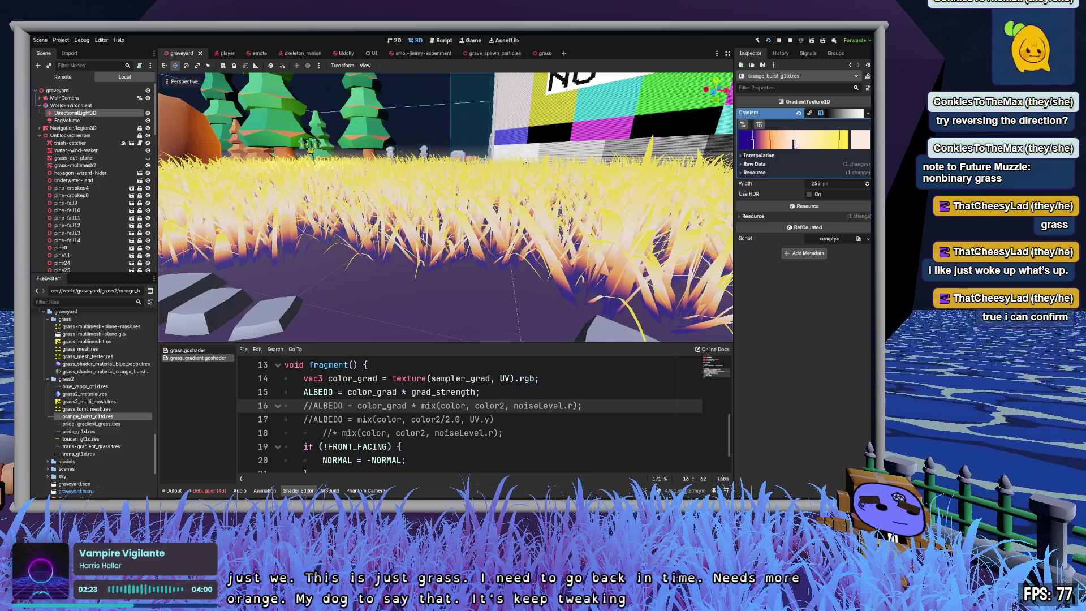
pyautogui.moveTo(803, 144); pyautogui.dragTo(832, 144)
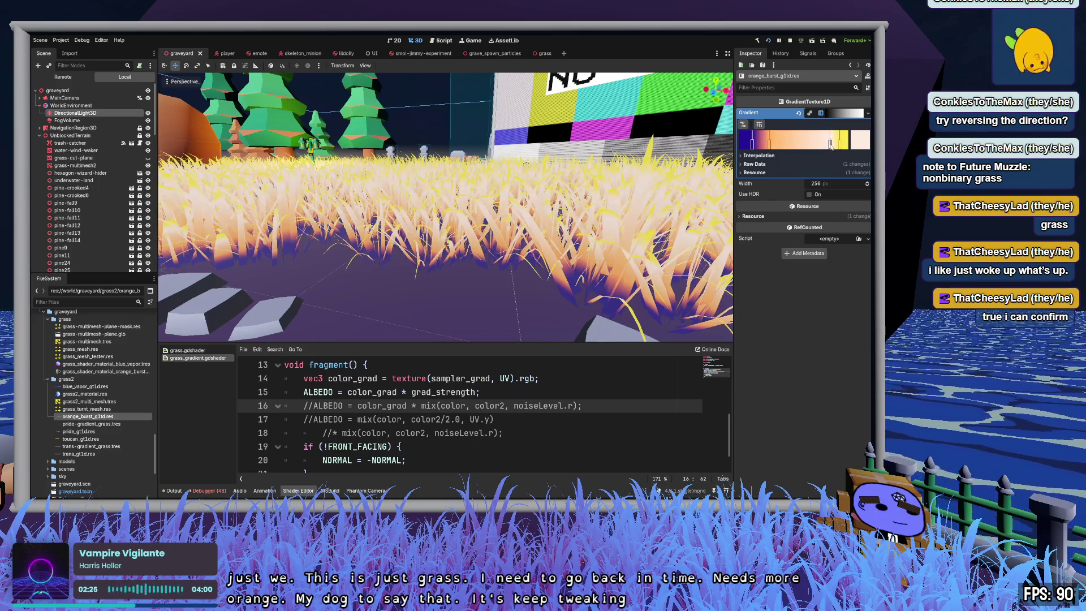
pyautogui.moveTo(766, 143); pyautogui.dragTo(818, 146)
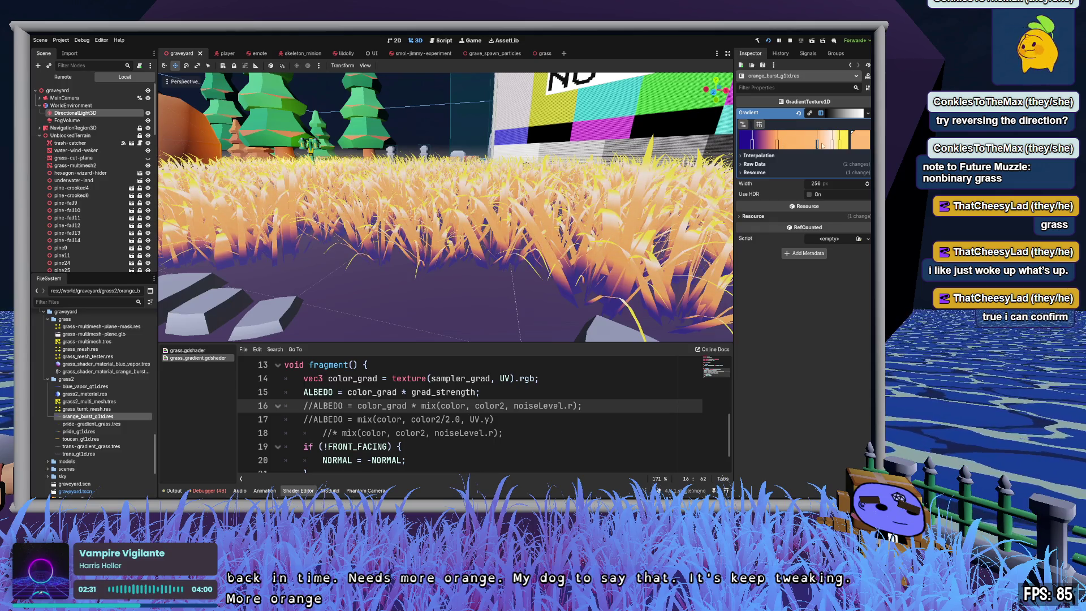
pyautogui.rightClick(839, 143)
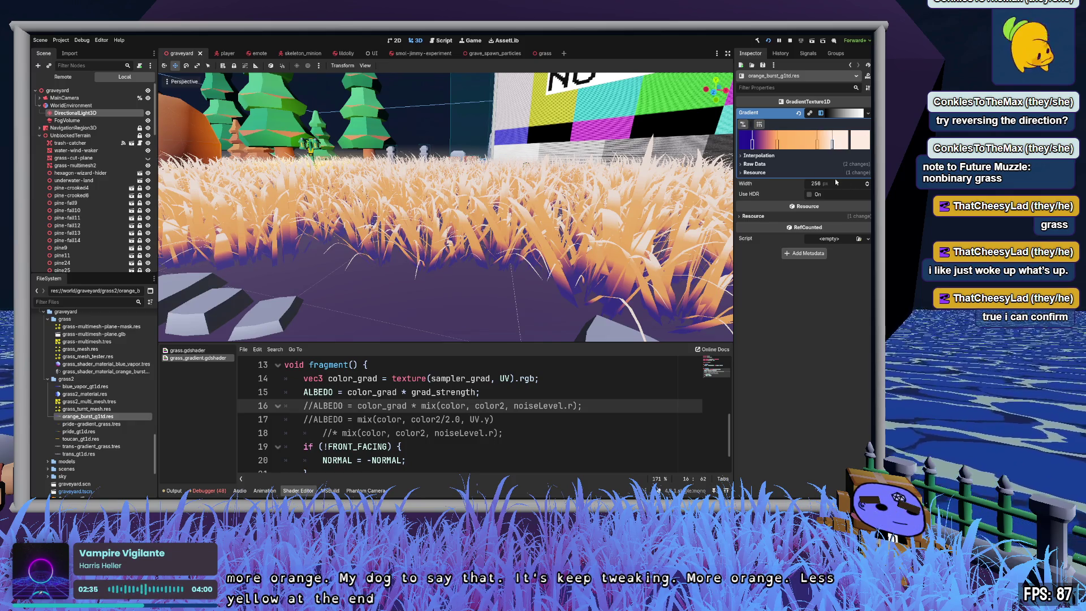
pyautogui.click(832, 145)
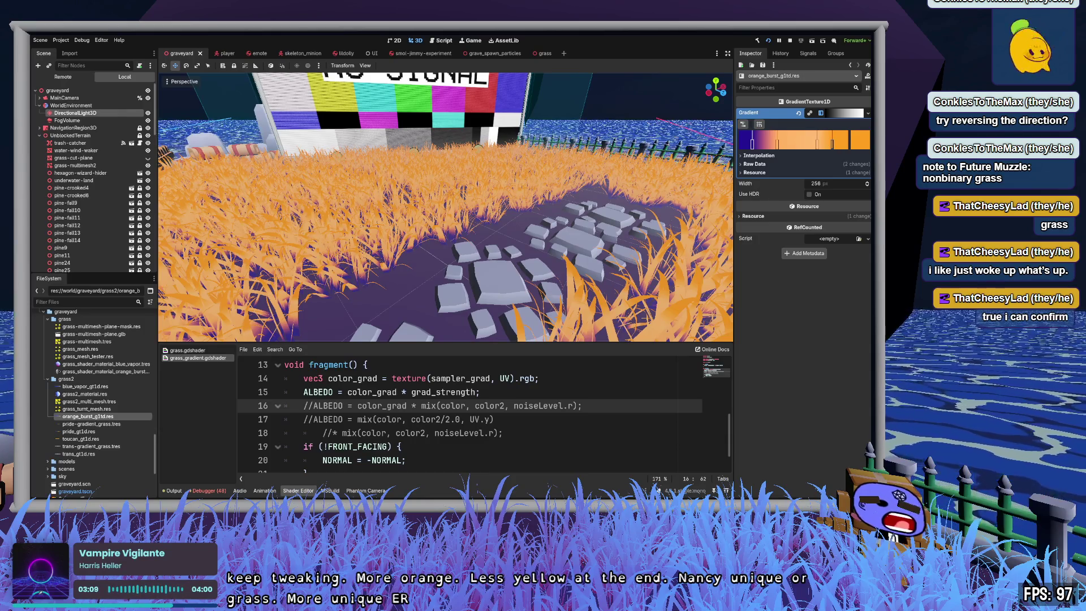
# Step: Nudge the final orange burst stops, save the scene, and show grass2_material.res in the Inspector
pyautogui.moveTo(823, 146)
pyautogui.mouseDown()
pyautogui.moveTo(844, 144)
pyautogui.moveTo(768, 146)
pyautogui.moveTo(822, 148)
pyautogui.mouseUp()
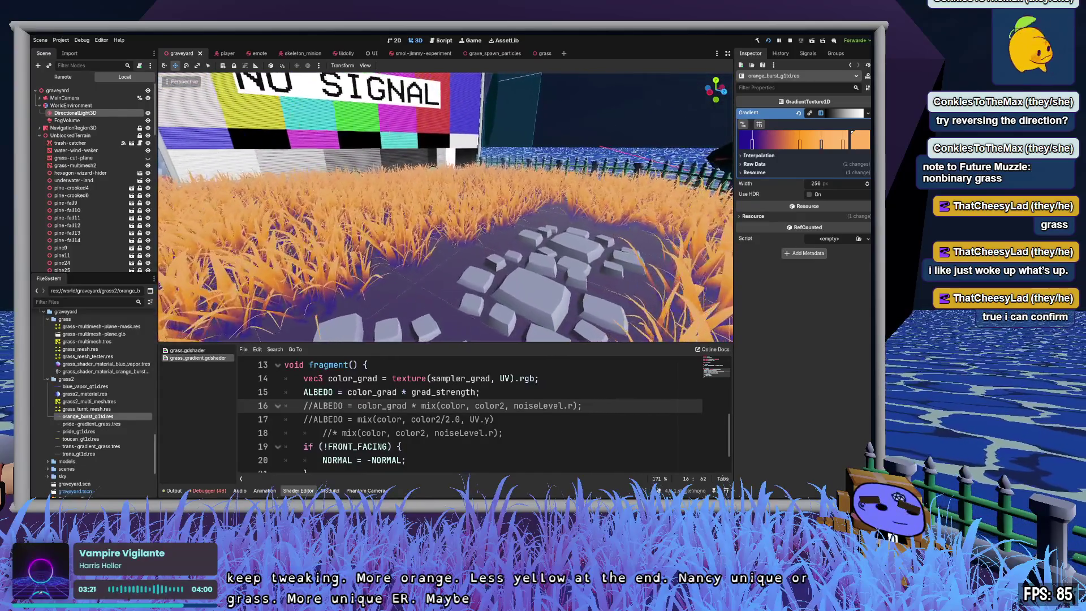
pyautogui.moveTo(793, 145); pyautogui.dragTo(796, 145)
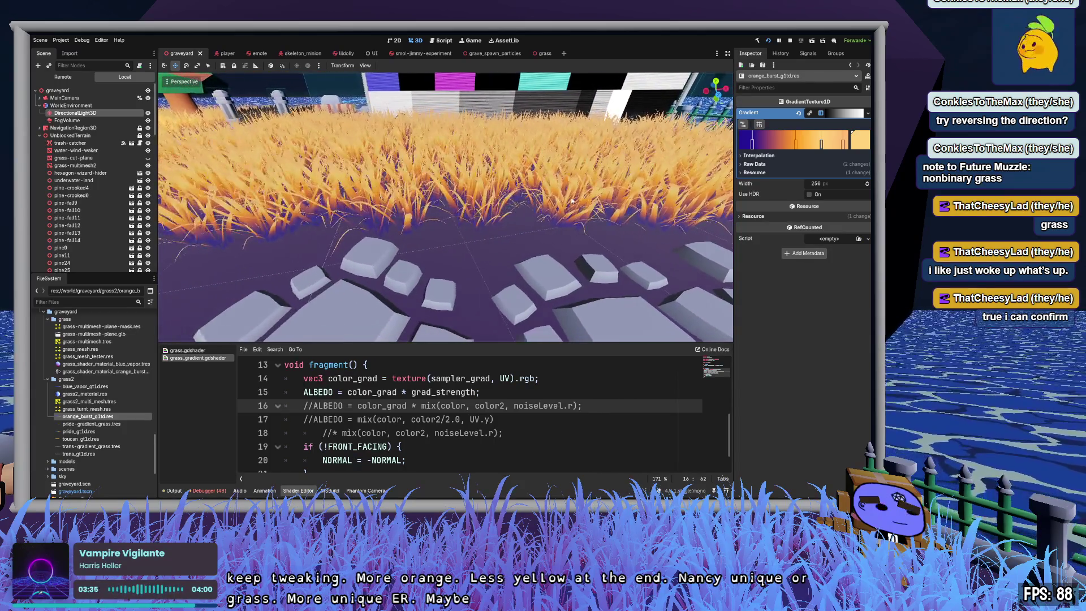
pyautogui.hotkey('ctrl', 's')
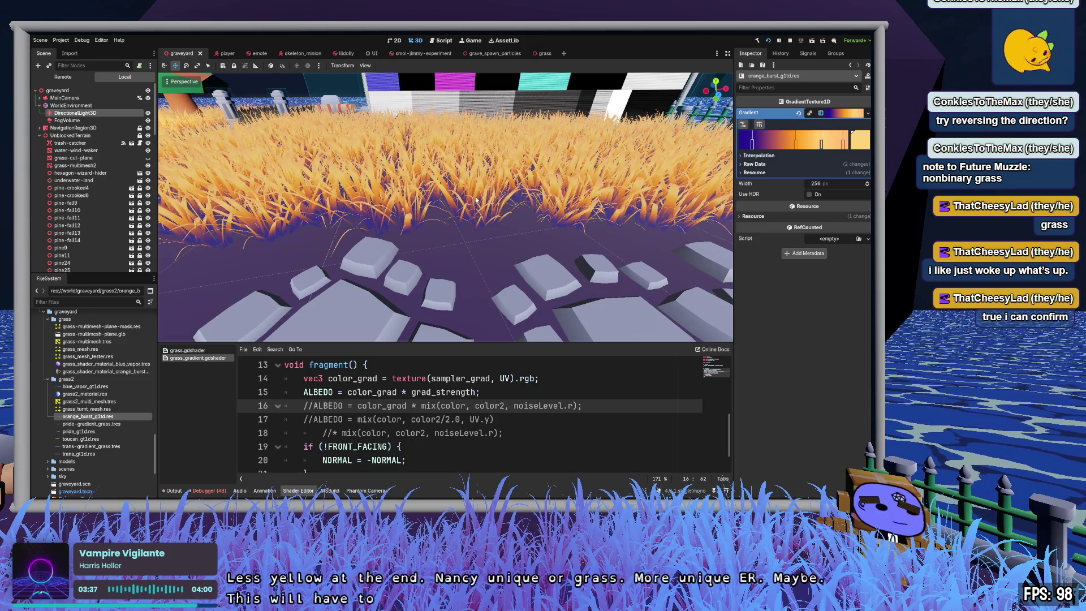
pyautogui.click(86, 395)
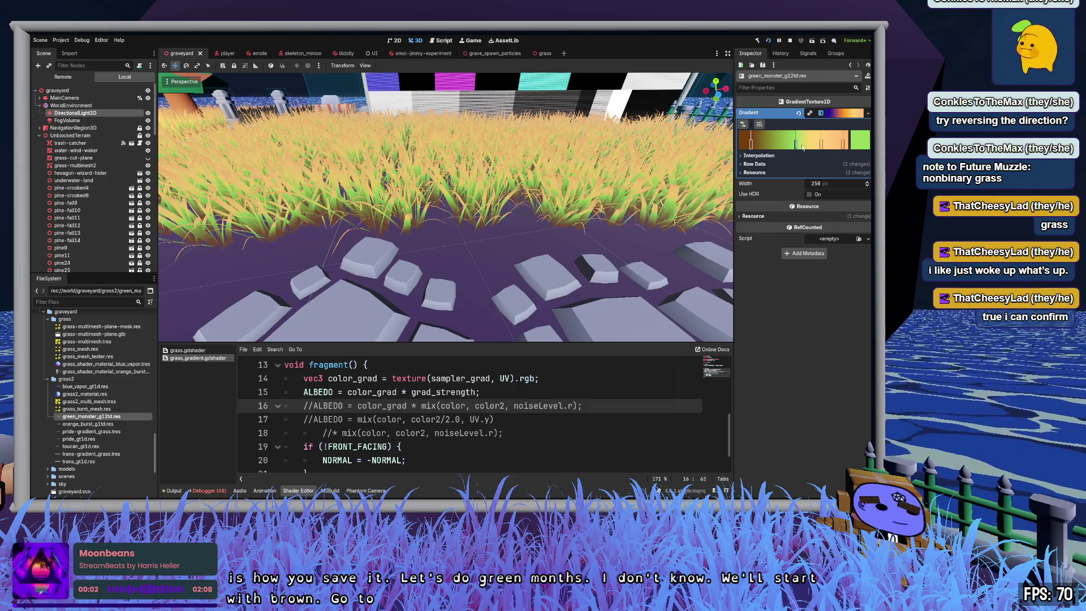
# Step: Move and recolour green_monster_g12td.res stops for dark roots fading to yellow-green tips
pyautogui.moveTo(792, 147); pyautogui.dragTo(774, 146)
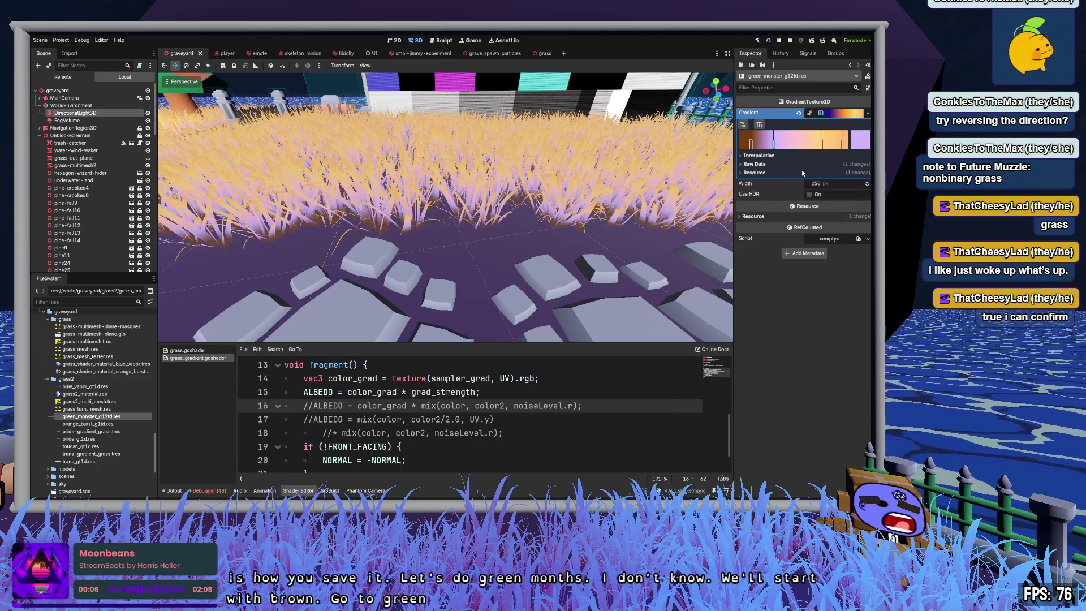
pyautogui.click(843, 226)
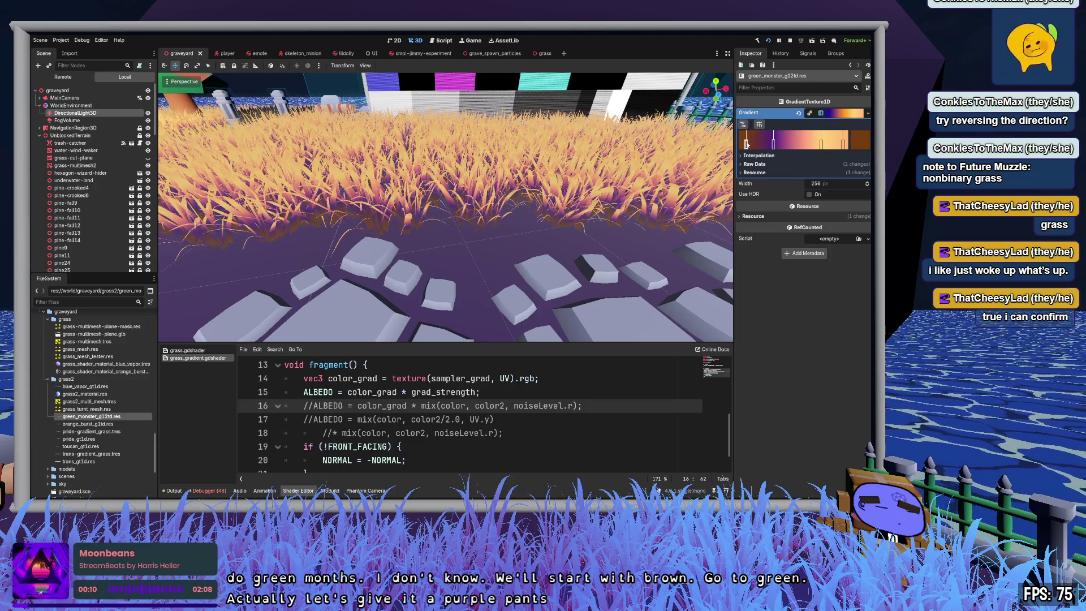
pyautogui.moveTo(775, 147); pyautogui.dragTo(755, 147)
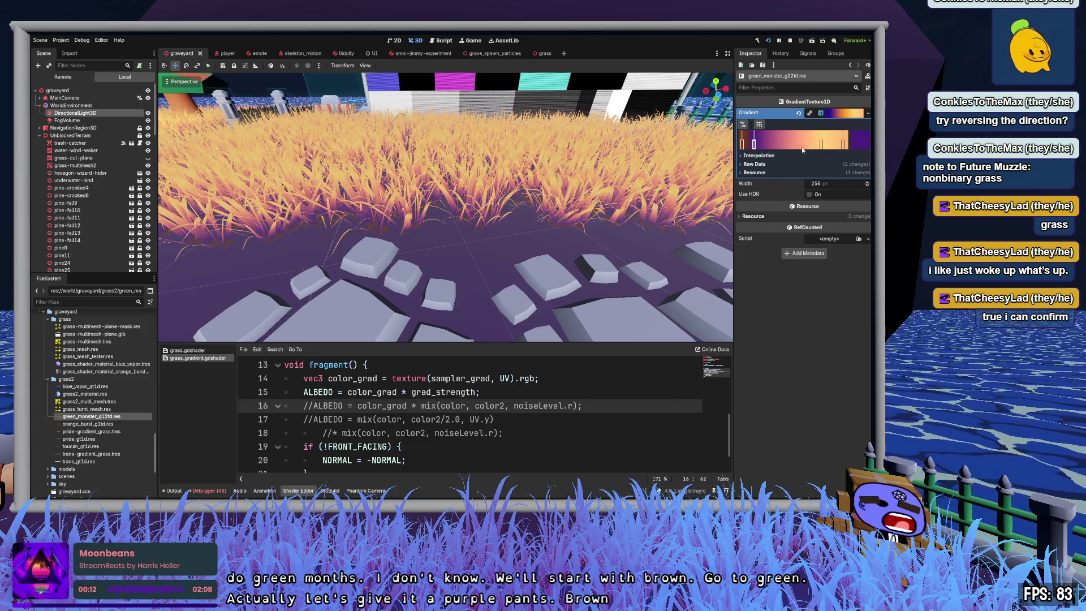
pyautogui.click(821, 145)
pyautogui.click(774, 181)
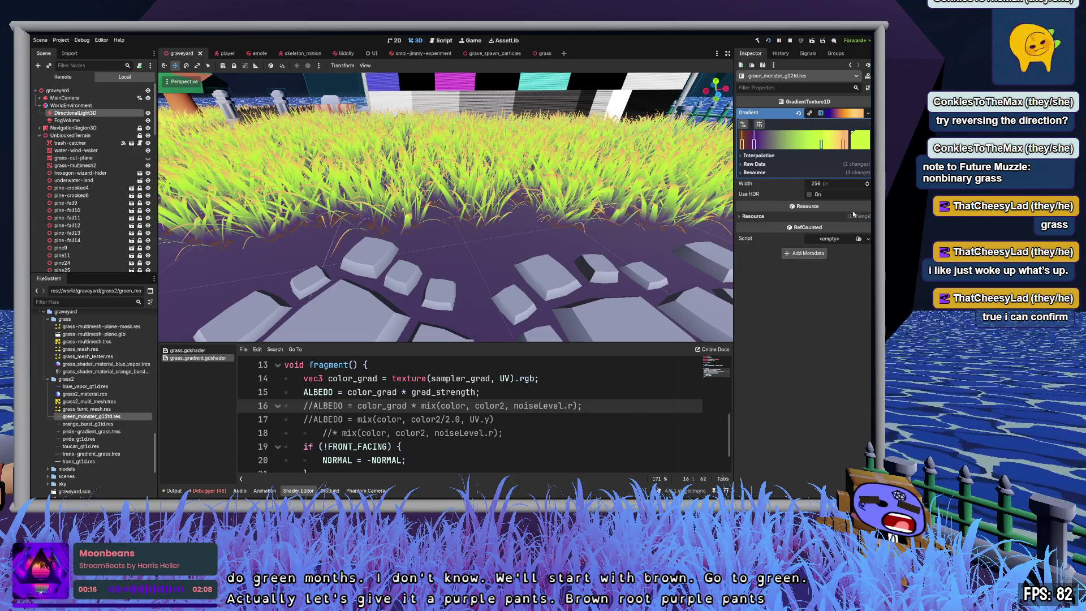
pyautogui.hotkey('ctrl', 'z')
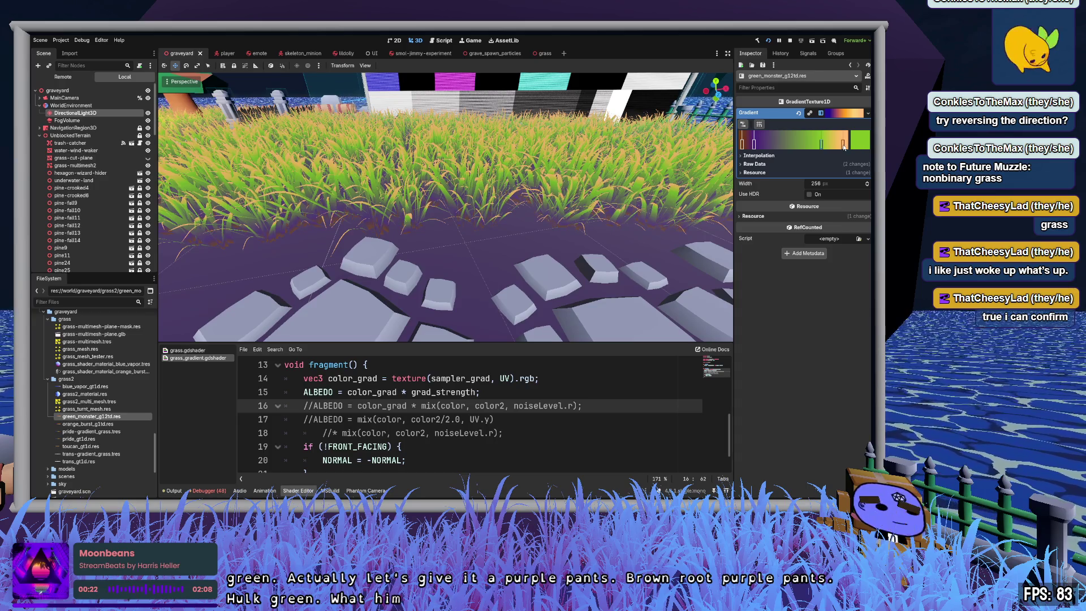
pyautogui.hotkey('ctrl', 'z')
pyautogui.hotkey('ctrl', 'z')
pyautogui.hotkey('ctrl', 'shift', 'z')
pyautogui.hotkey('ctrl', 'z')
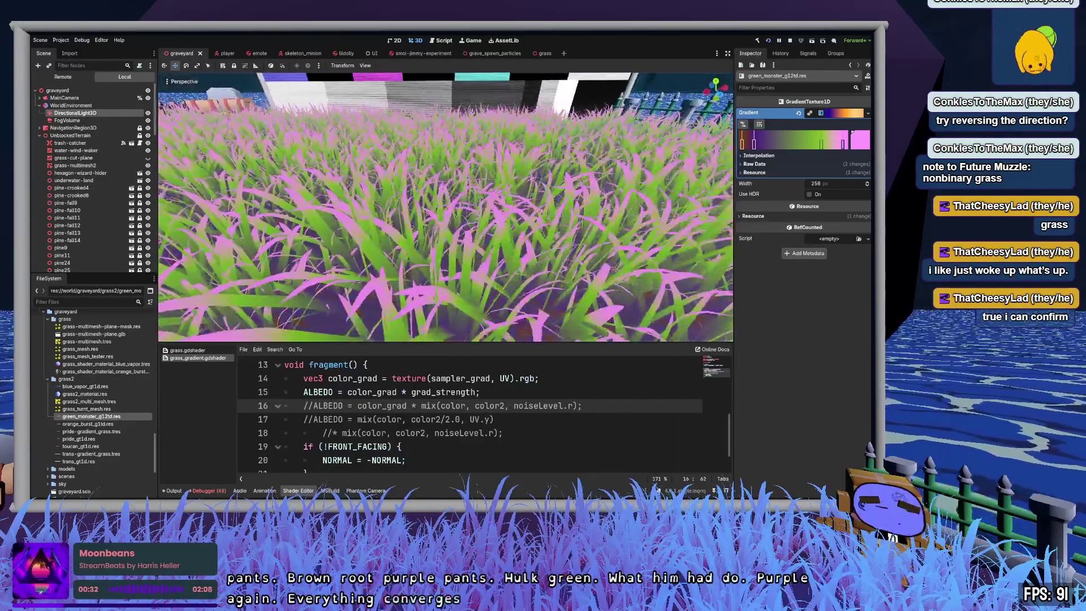
pyautogui.click(843, 145)
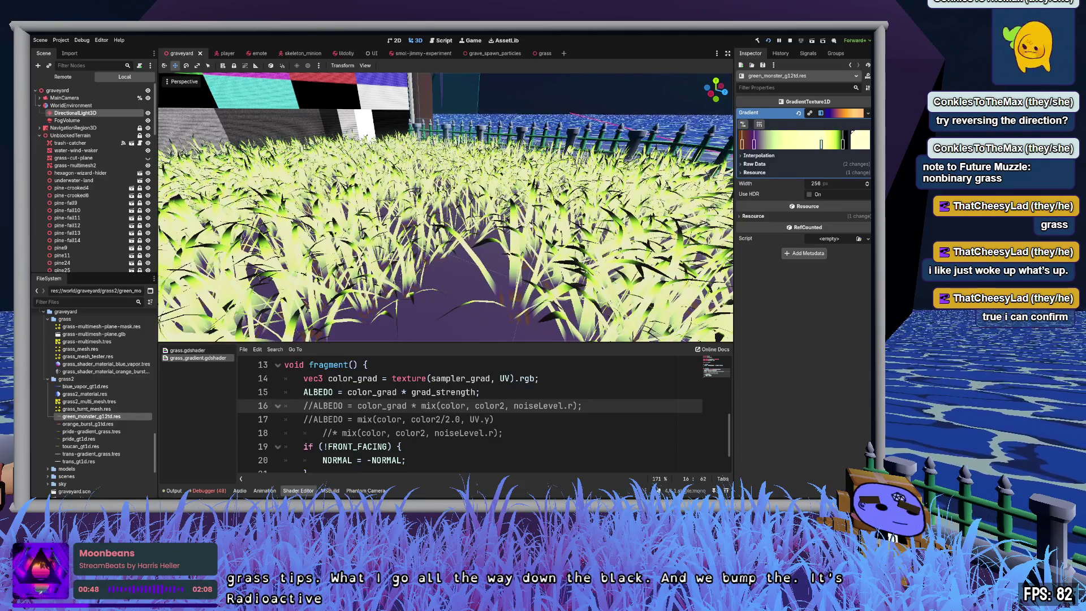
# Step: Fly over the grass, trees and stone path to inspect them, then save the scene
pyautogui.press('w')
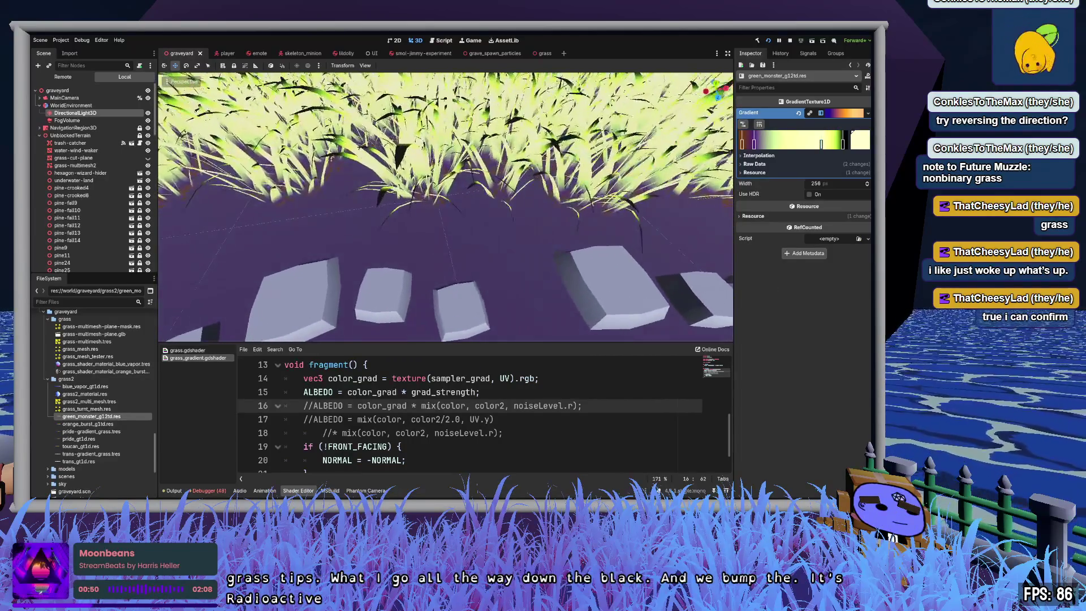
pyautogui.press('s')
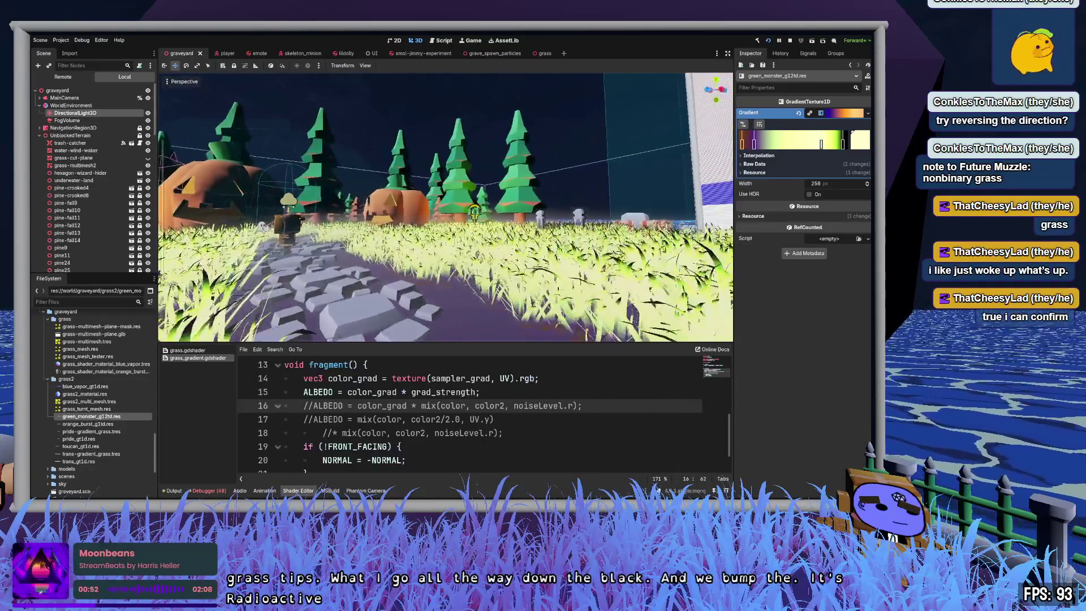
pyautogui.press('w')
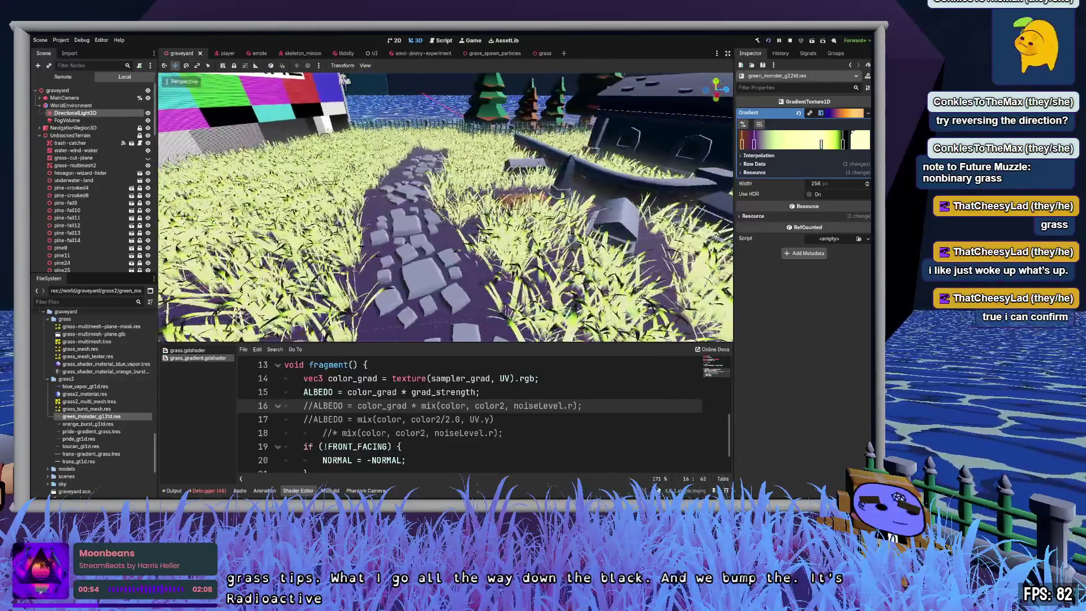
pyautogui.hotkey('ctrl', 's')
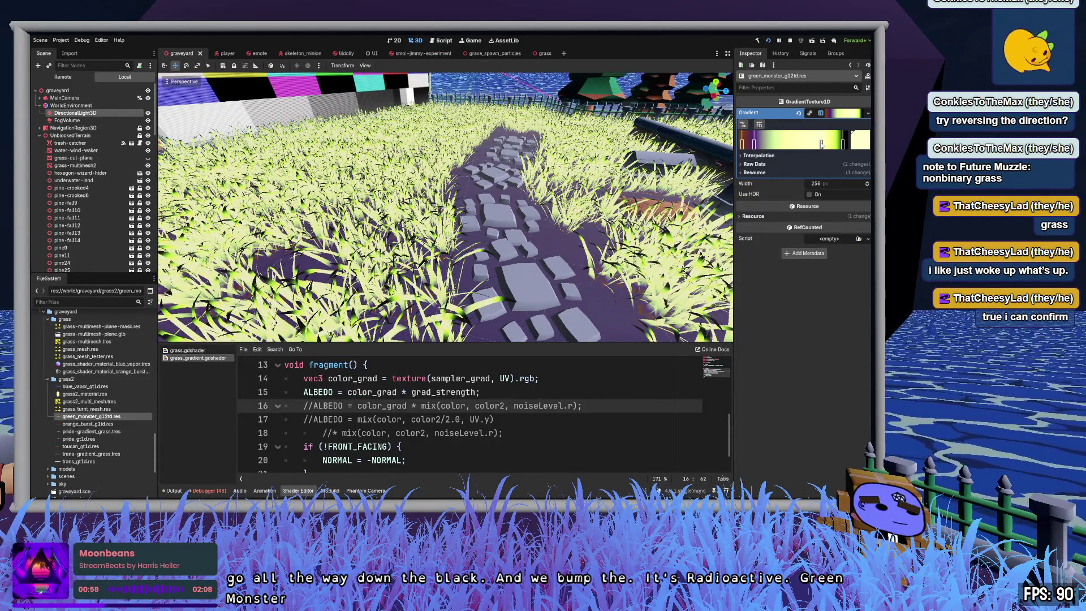
# Step: Slide green monster stops for brighter green grass and re-place the dark point near the end
pyautogui.moveTo(819, 144)
pyautogui.mouseDown()
pyautogui.moveTo(832, 144)
pyautogui.moveTo(754, 145)
pyautogui.mouseUp()
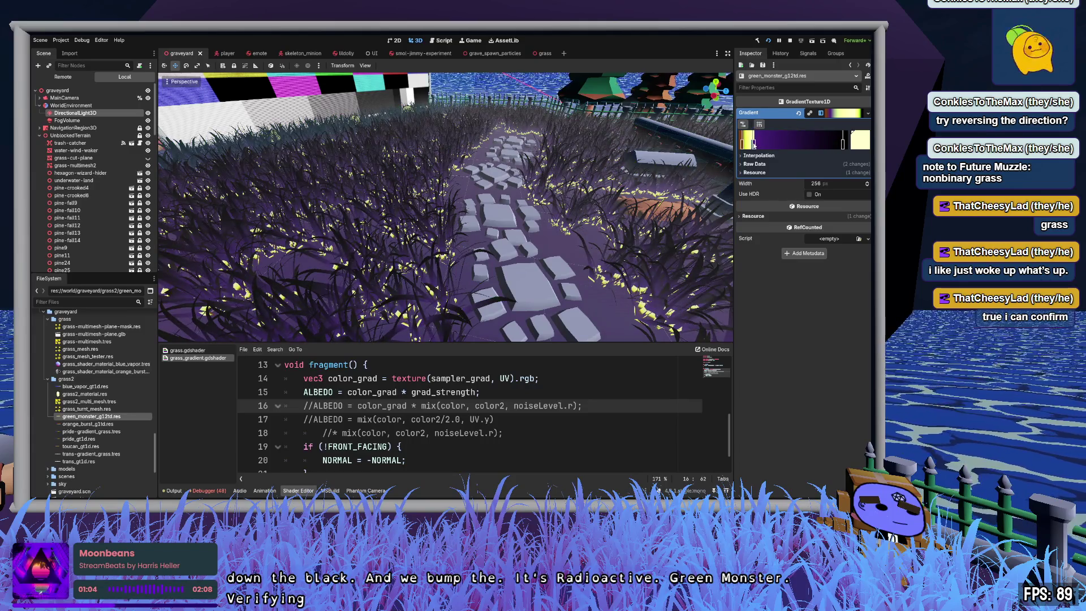
pyautogui.moveTo(753, 145); pyautogui.dragTo(840, 145)
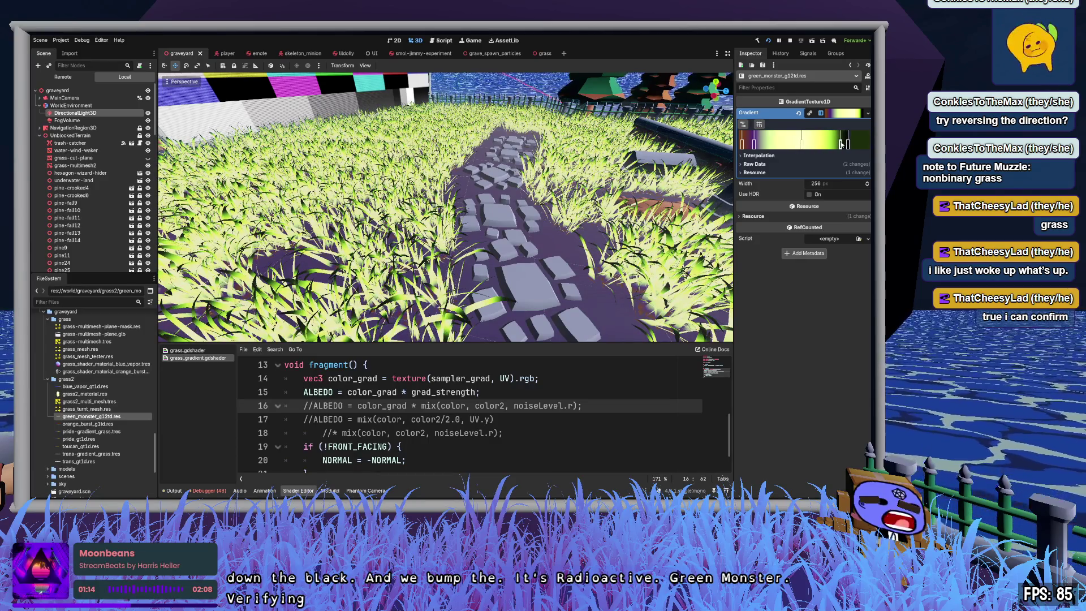
pyautogui.rightClick(841, 145)
pyautogui.moveTo(847, 145); pyautogui.dragTo(763, 145)
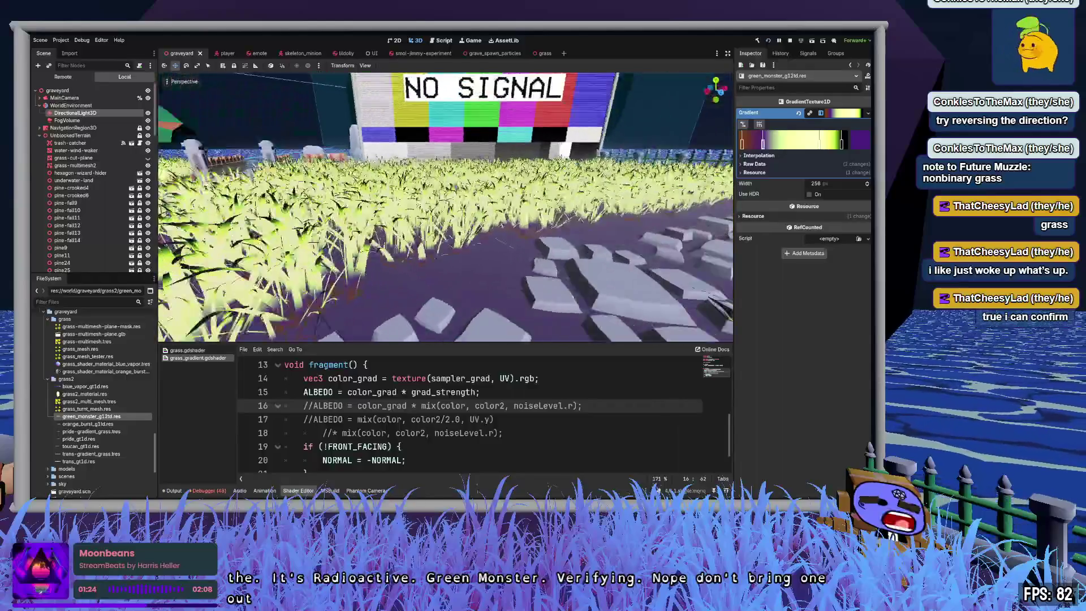
# Step: Nudge a green monster stop, add a pale yellow point, save, and reopen grass2_material.res
pyautogui.press('w')
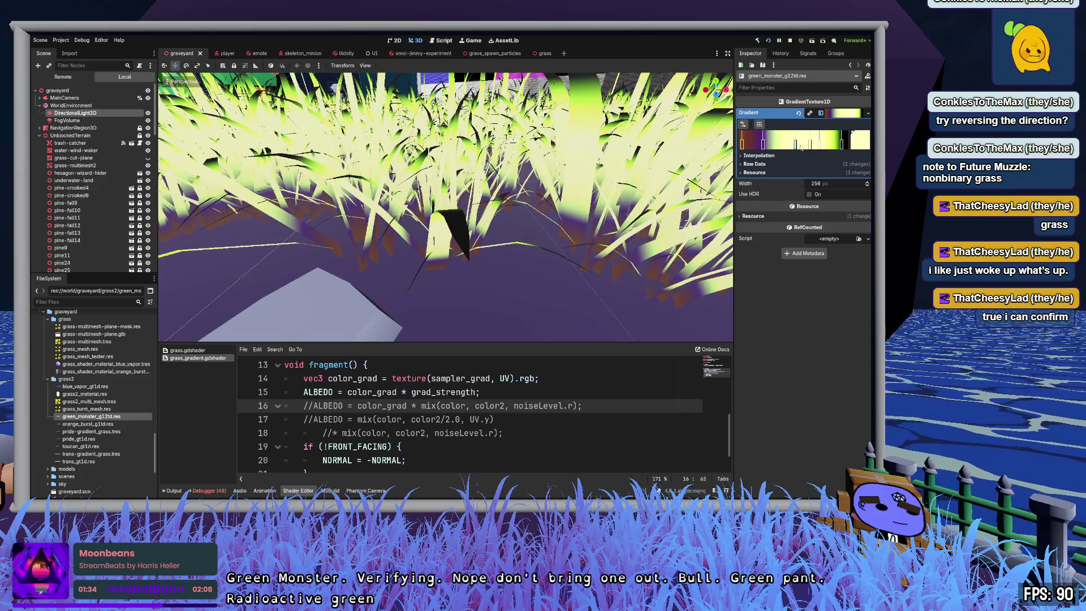
pyautogui.moveTo(807, 145); pyautogui.dragTo(793, 145)
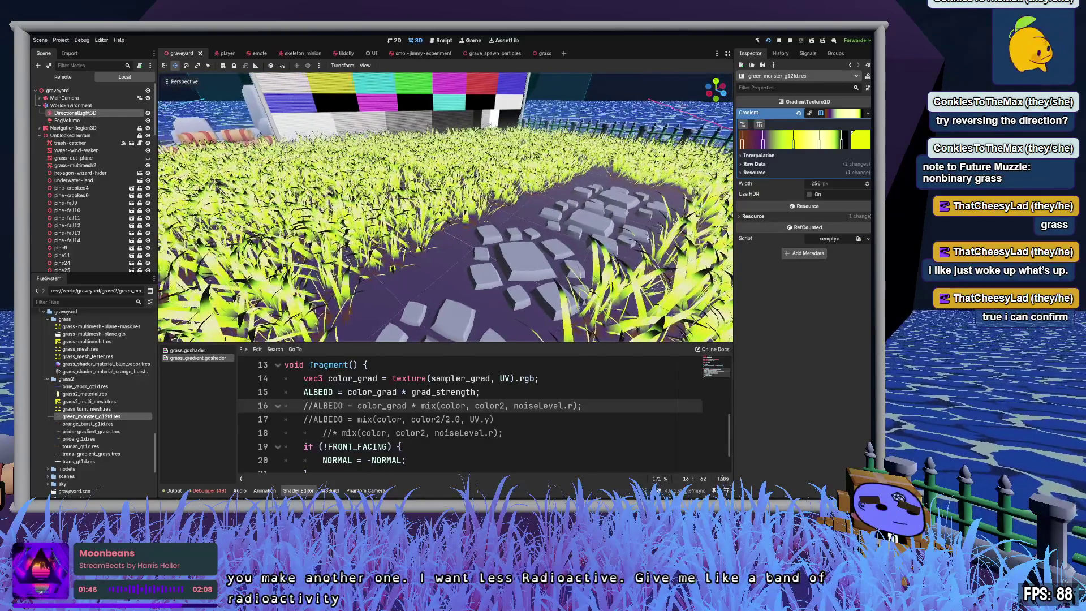
pyautogui.click(819, 142)
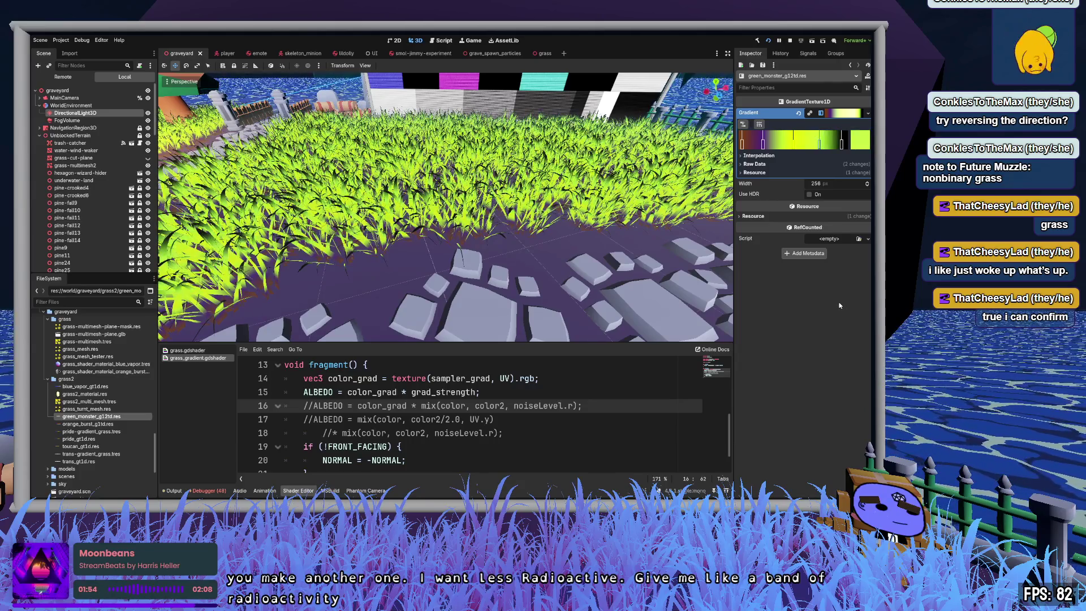
pyautogui.hotkey('ctrl', 'z')
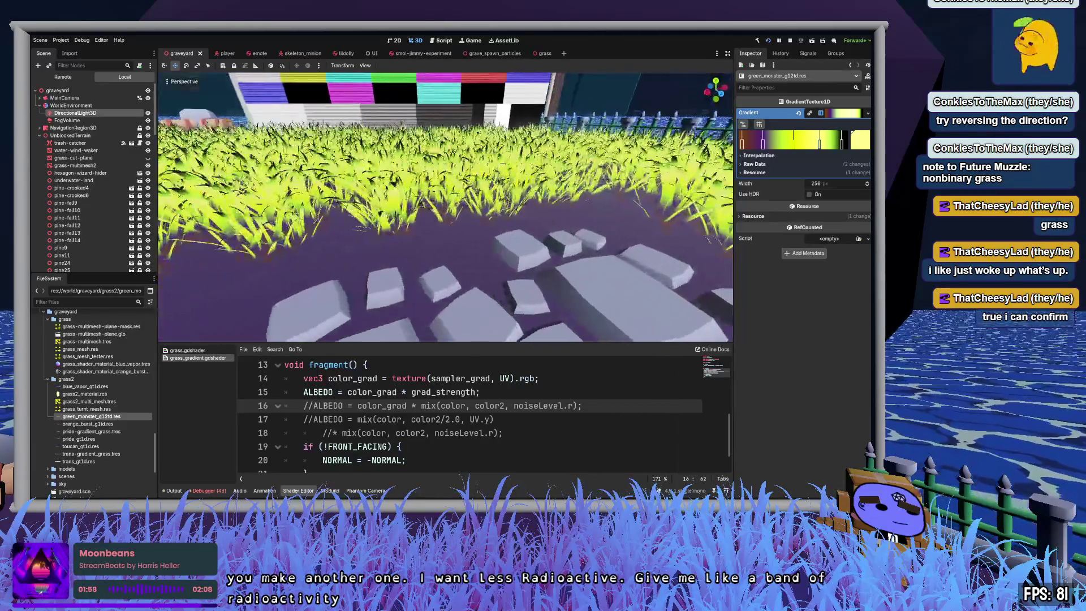
pyautogui.hotkey('ctrl', 's')
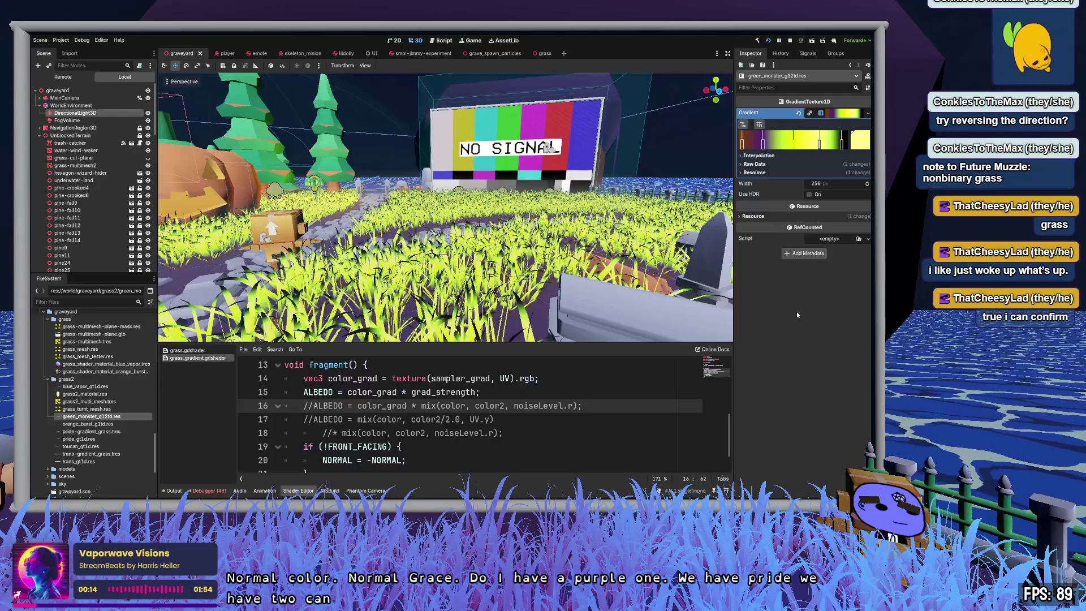
pyautogui.click(85, 393)
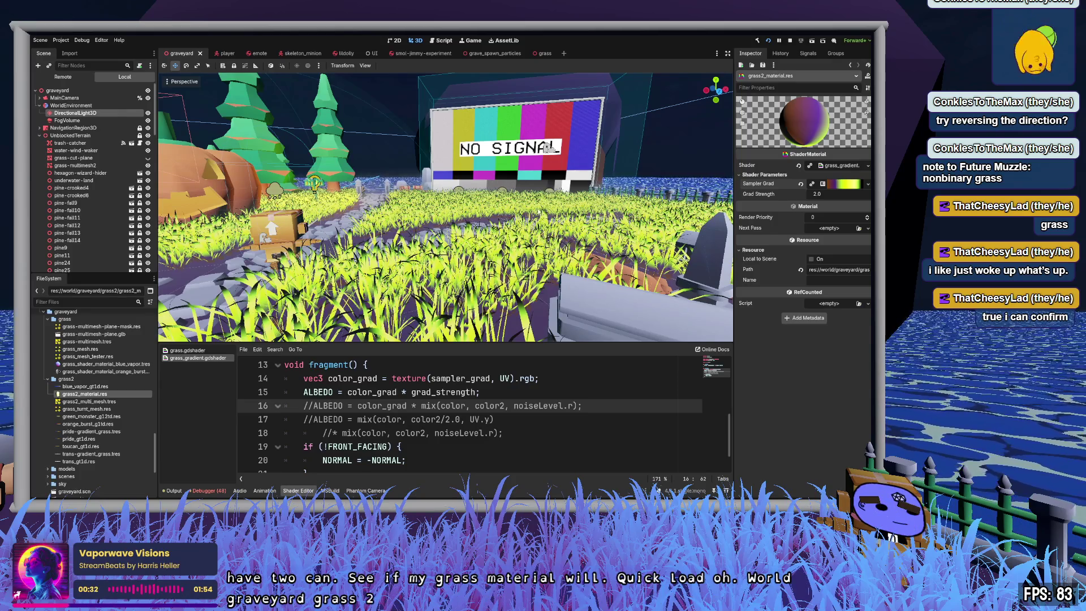
# Step: Frame the TV screen, then open red_blossom_g12td.res for editing
pyautogui.press('s')
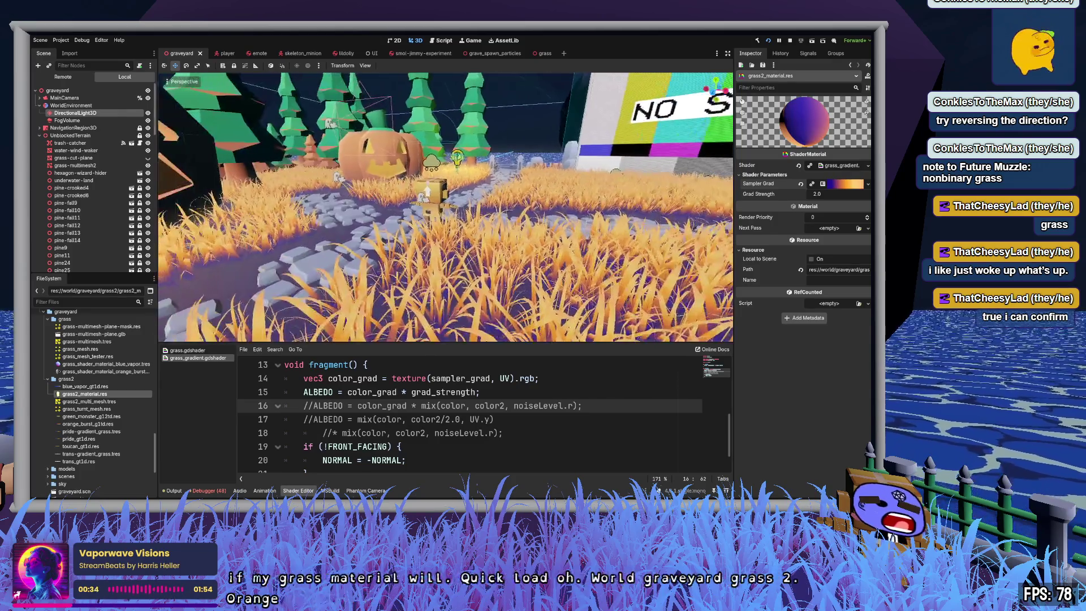
pyautogui.press('w')
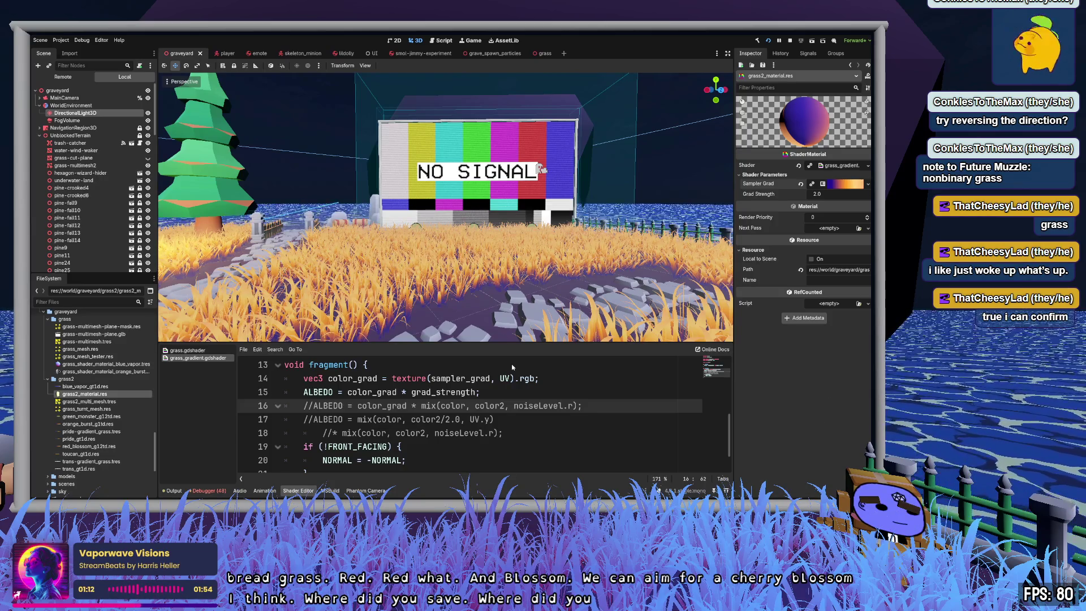
pyautogui.click(95, 449)
pyautogui.doubleClick(95, 449)
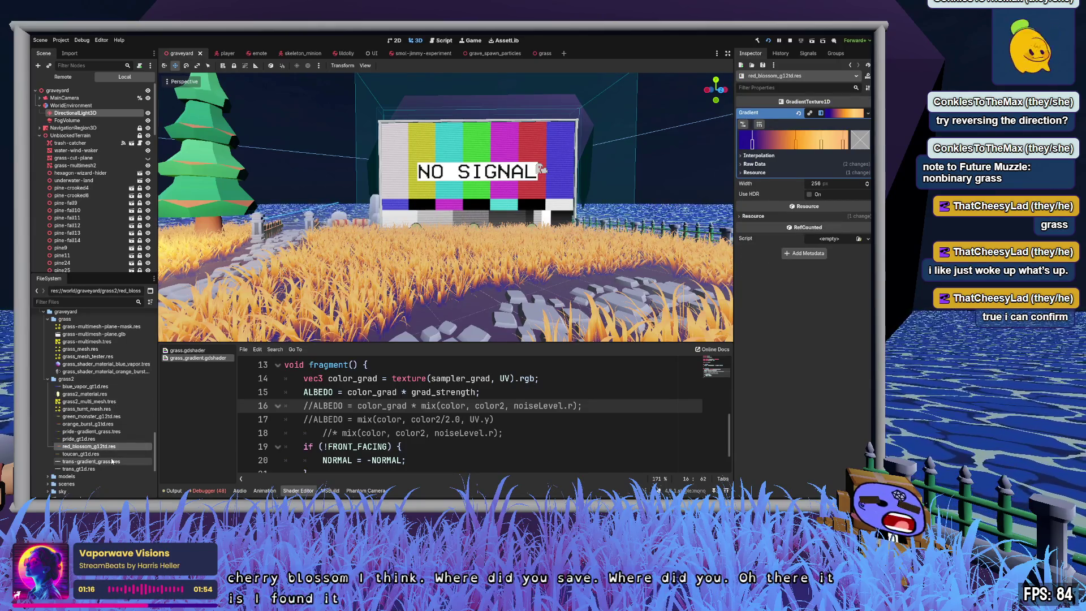
# Step: Rename the gradient file to red_blossom_g1td.res and select it
pyautogui.press('BackSpace')
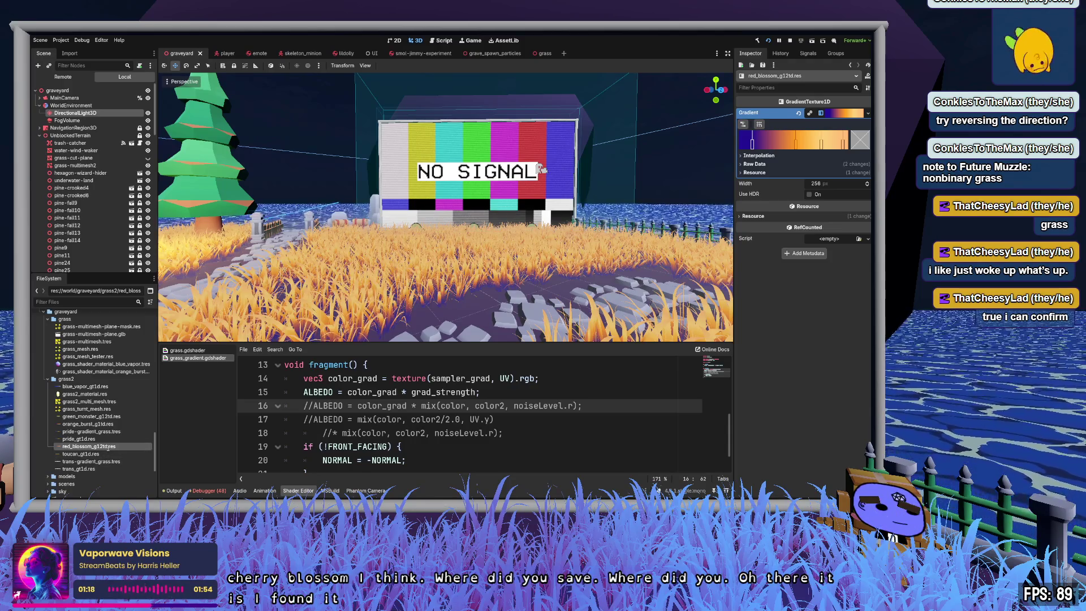
pyautogui.press('Return')
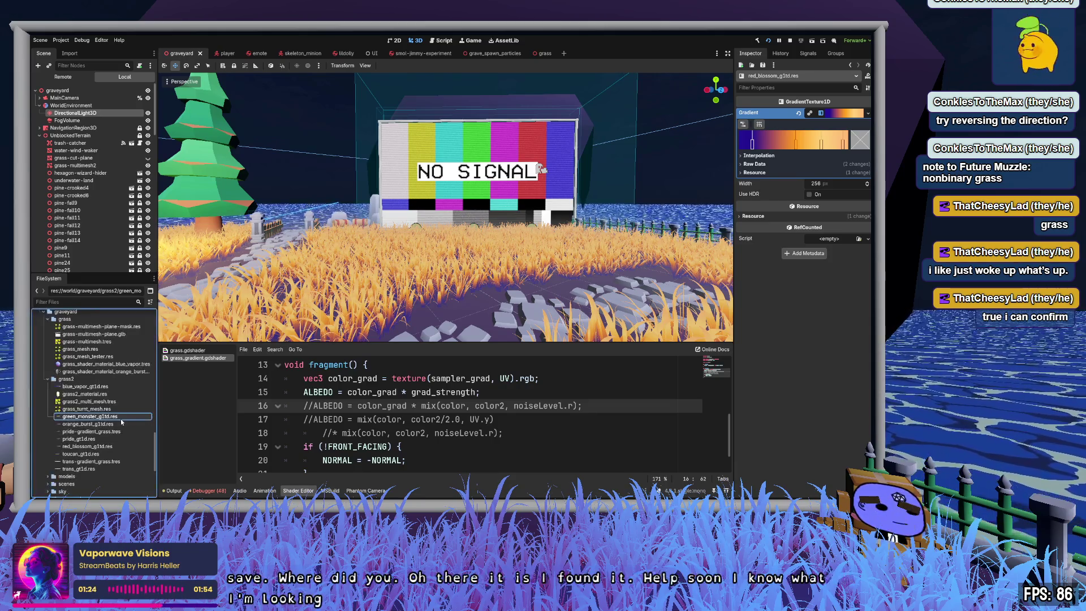
pyautogui.click(103, 447)
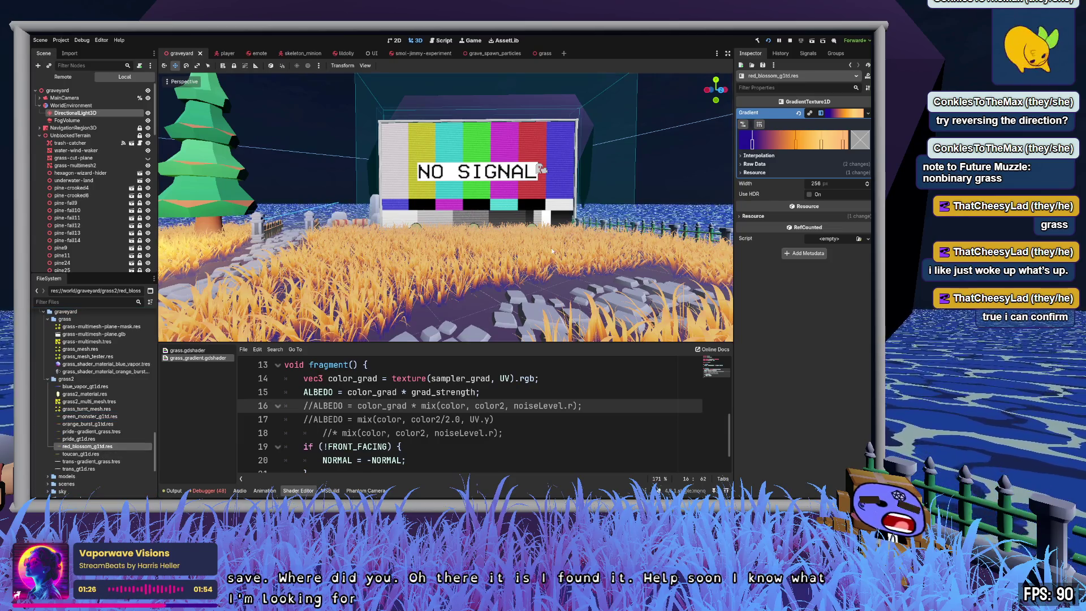
# Step: Select a colour stop in the red blossom gradient editor
pyautogui.scroll(6, 552, 251)
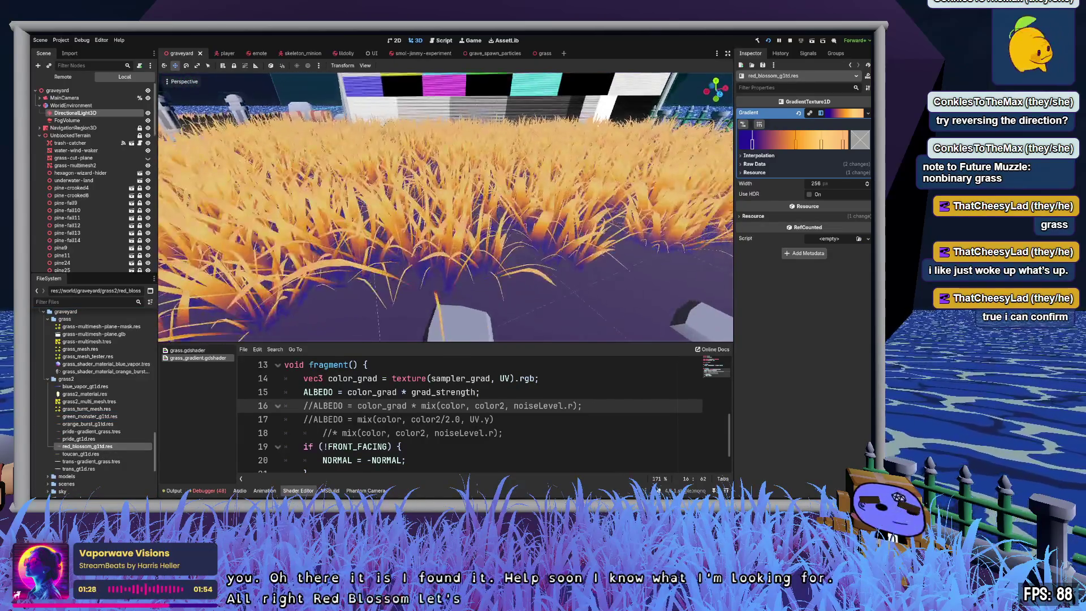
pyautogui.scroll(-4, 446, 206)
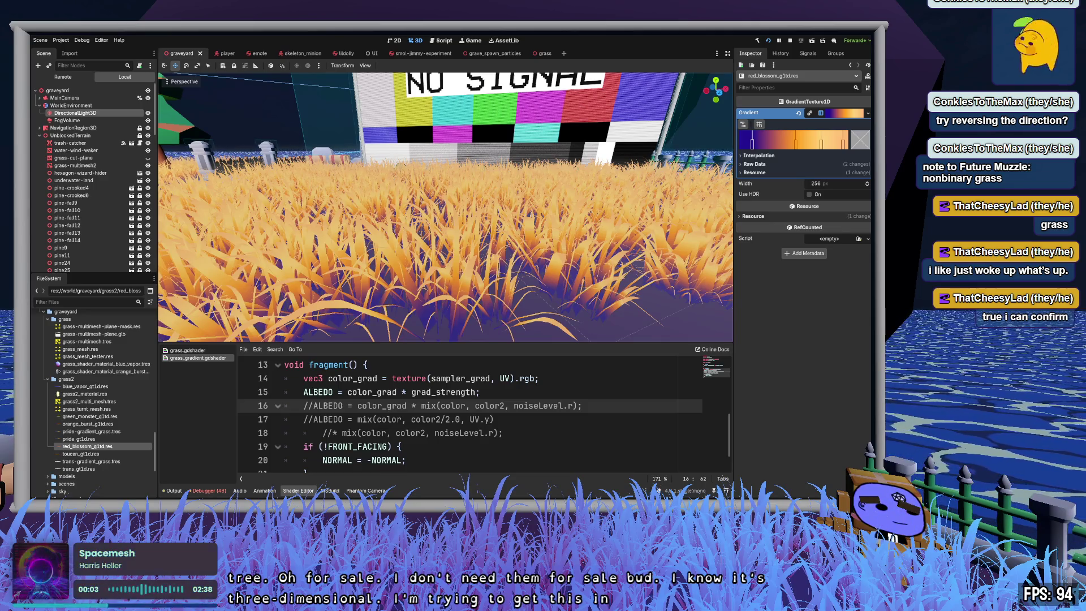
pyautogui.scroll(-2, 445, 207)
pyautogui.scroll(2, 445, 207)
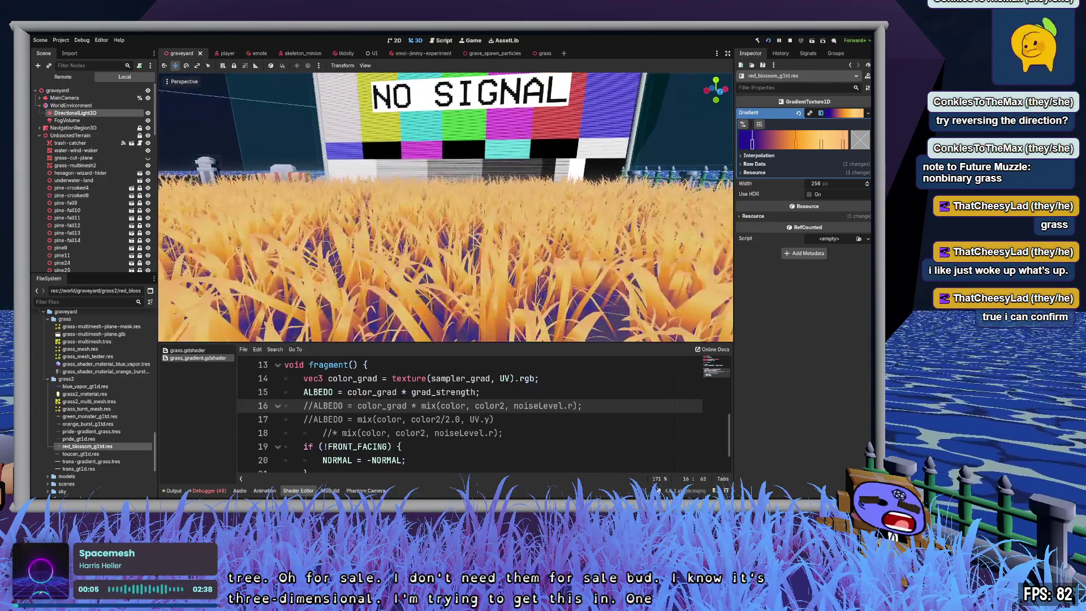
pyautogui.click(796, 146)
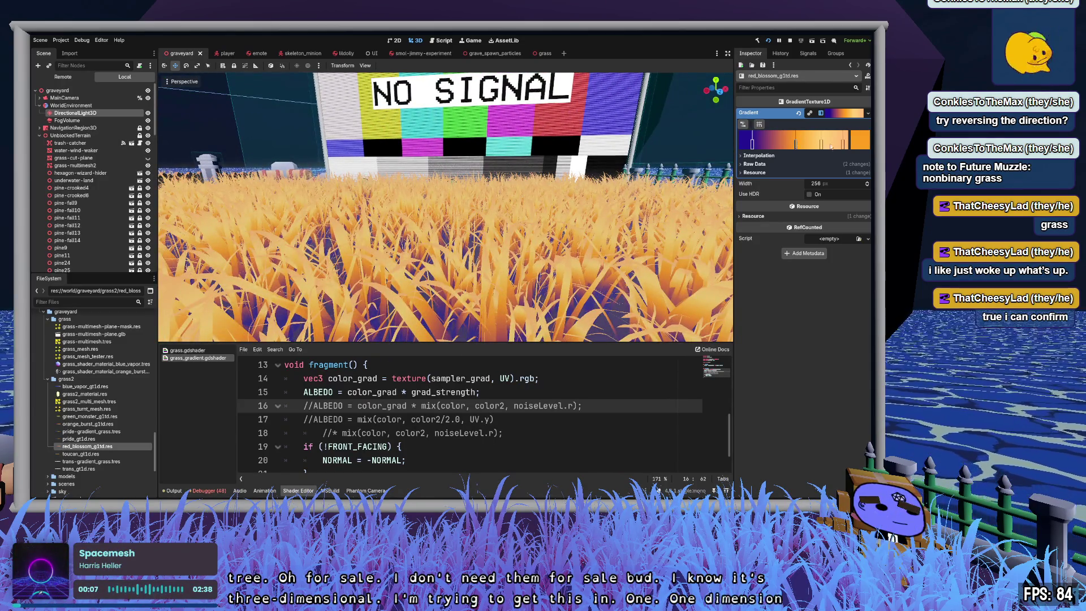
# Step: Add a white stop and rearrange the gradient stops so it starts white
pyautogui.click(823, 145)
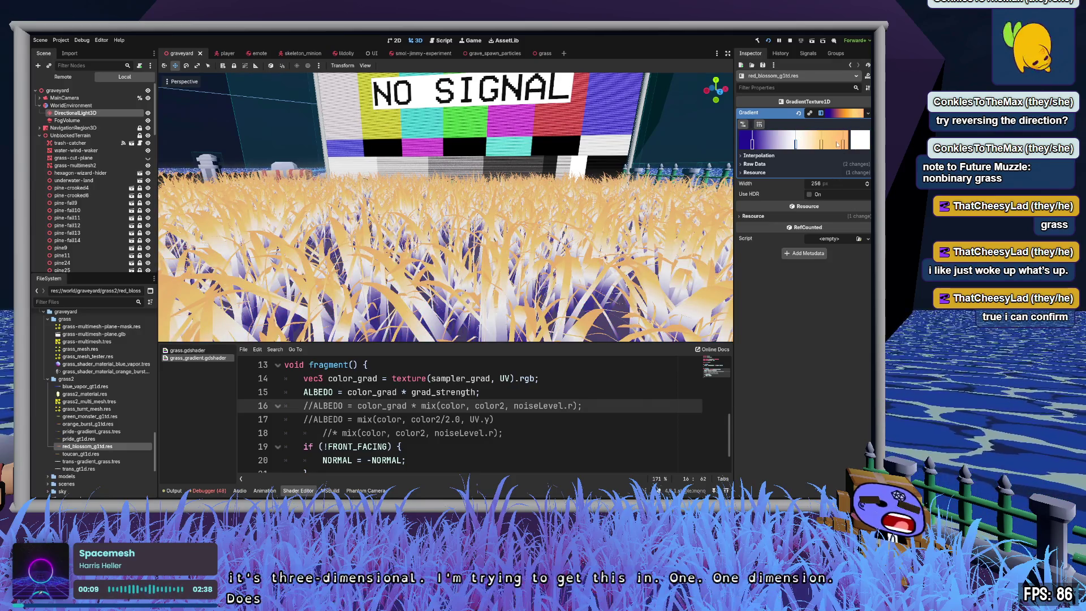
pyautogui.moveTo(752, 145); pyautogui.dragTo(790, 145)
pyautogui.rightClick(789, 146)
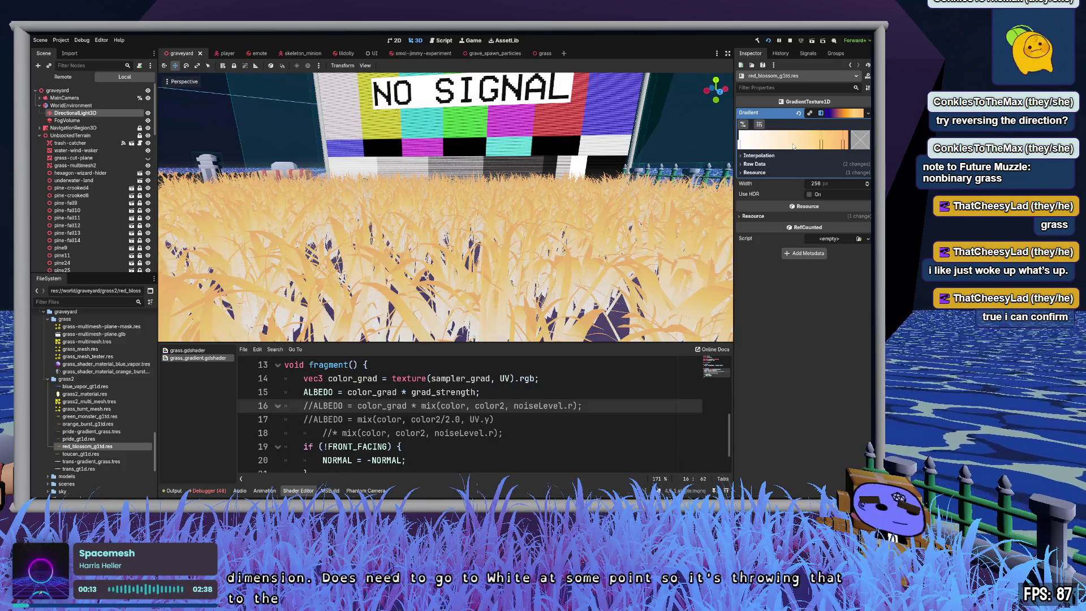
pyautogui.click(807, 145)
pyautogui.moveTo(807, 145); pyautogui.dragTo(770, 145)
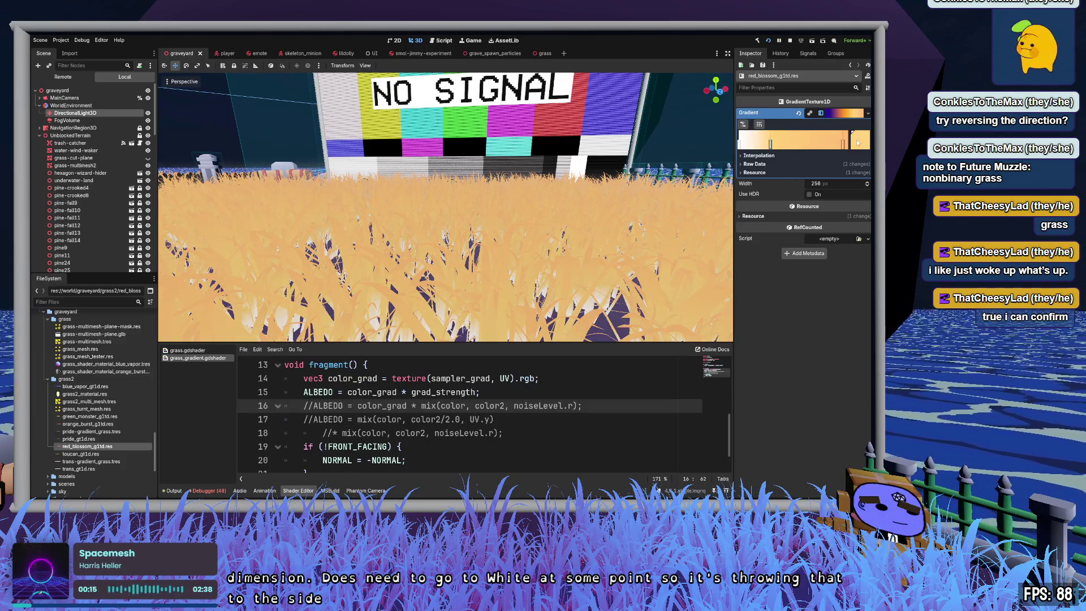
pyautogui.hotkey('ctrl', 'z')
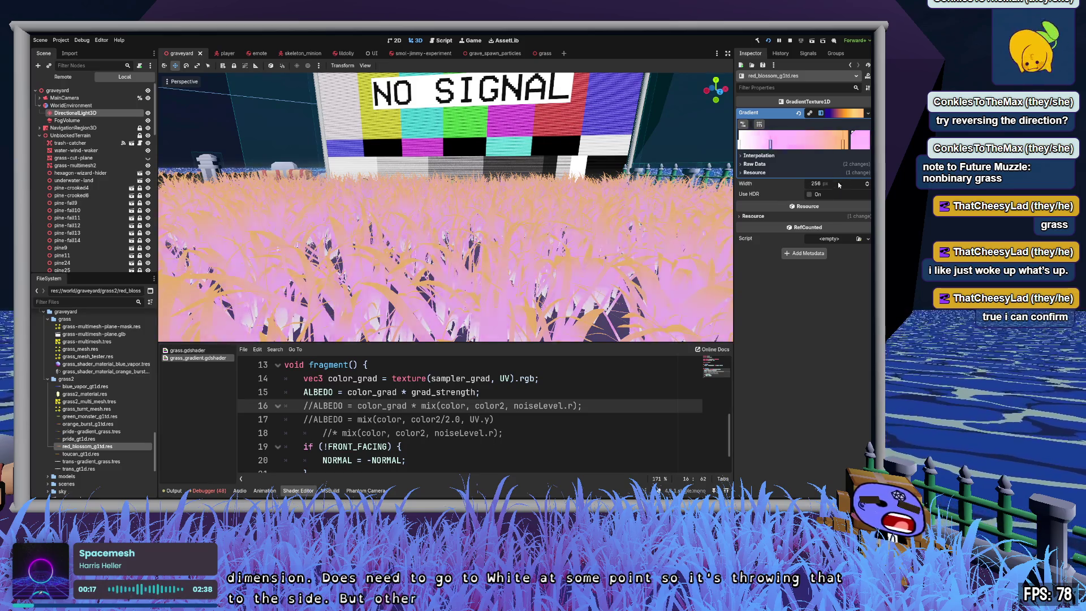
pyautogui.hotkey('ctrl', 'z')
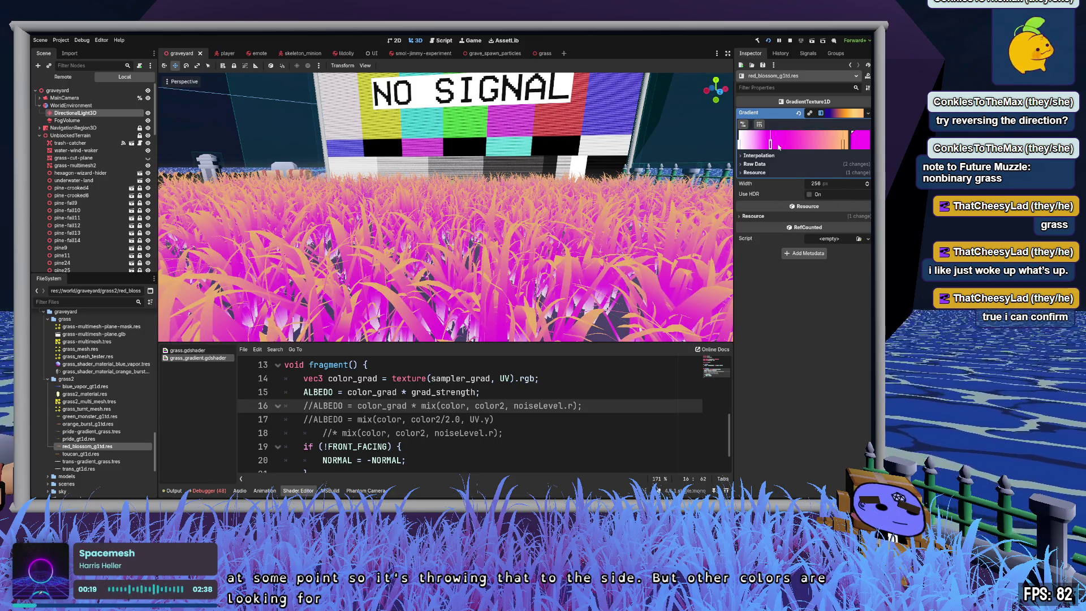
# Step: Delete the orange and white end stops and shift stops into a white-to-magenta fade
pyautogui.rightClick(845, 145)
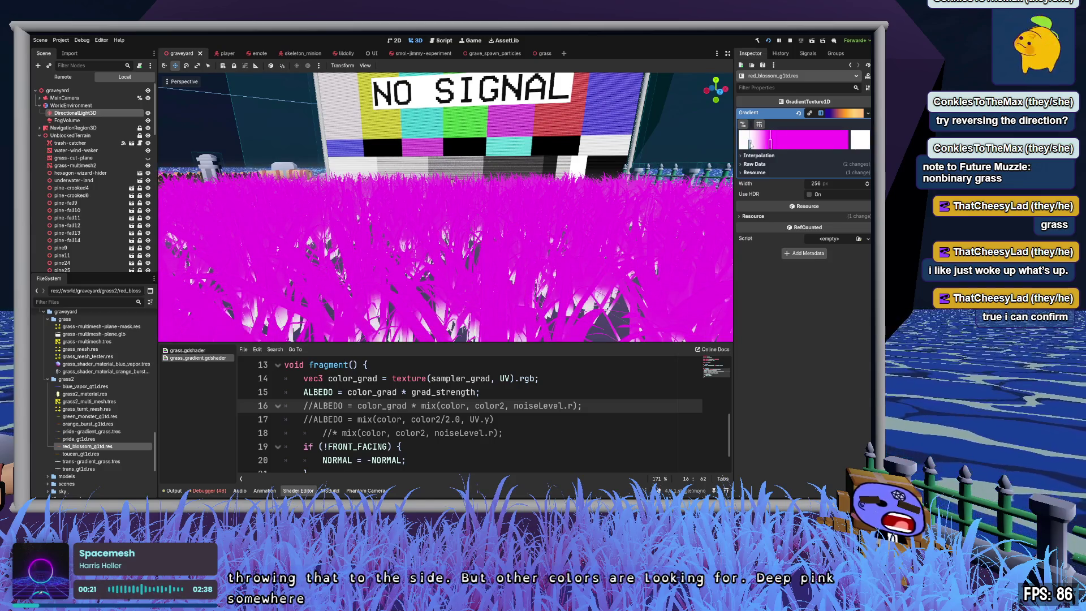
pyautogui.moveTo(752, 146)
pyautogui.mouseDown()
pyautogui.moveTo(812, 145)
pyautogui.moveTo(772, 144)
pyautogui.moveTo(801, 145)
pyautogui.mouseUp()
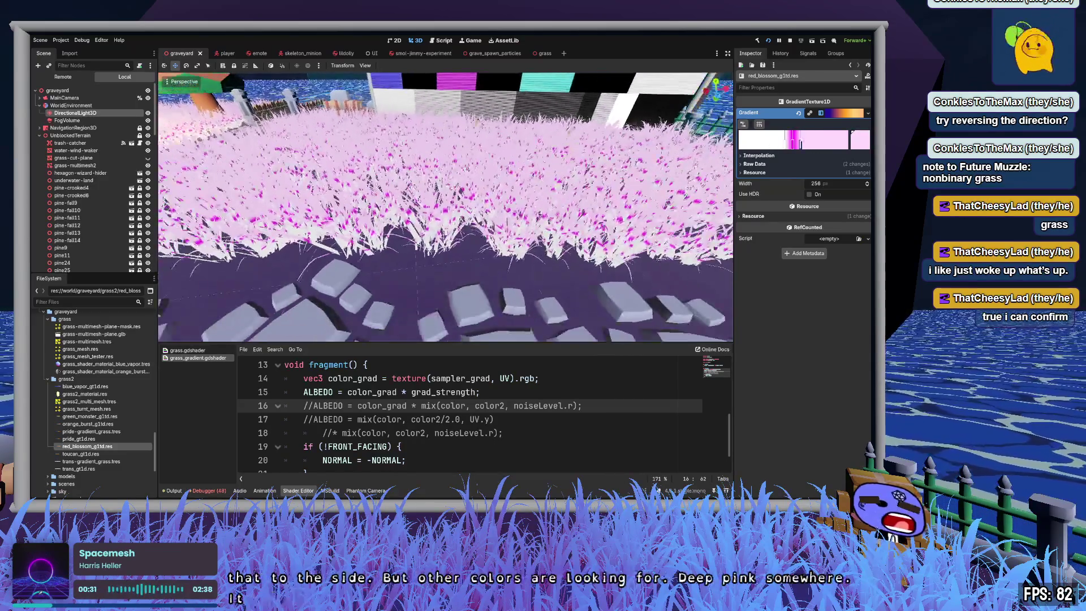
pyautogui.moveTo(799, 145)
pyautogui.mouseDown()
pyautogui.moveTo(826, 145)
pyautogui.moveTo(802, 145)
pyautogui.mouseUp()
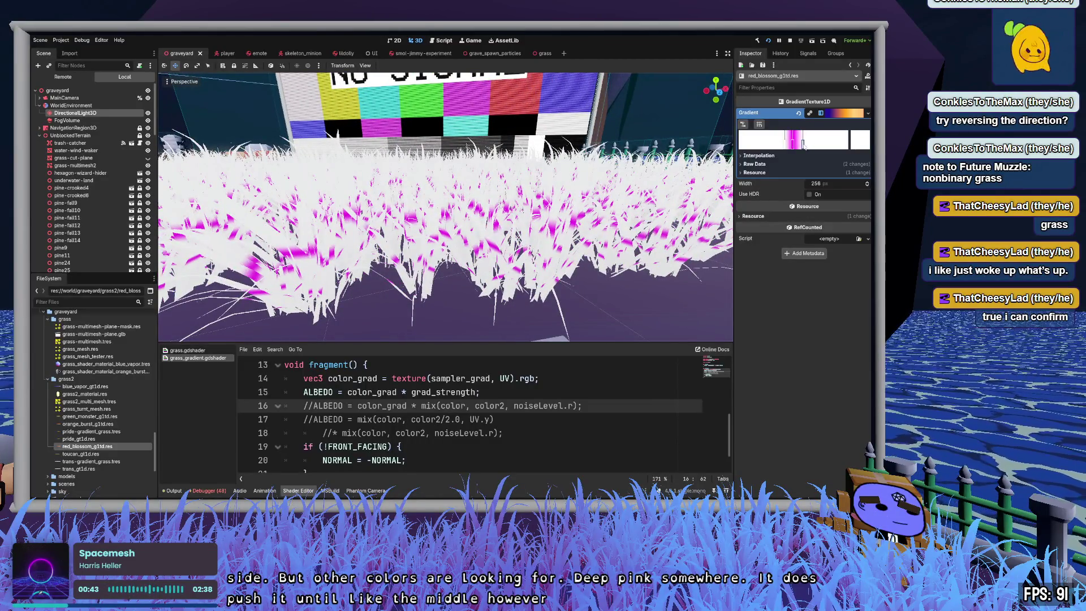
pyautogui.moveTo(803, 146); pyautogui.dragTo(848, 145)
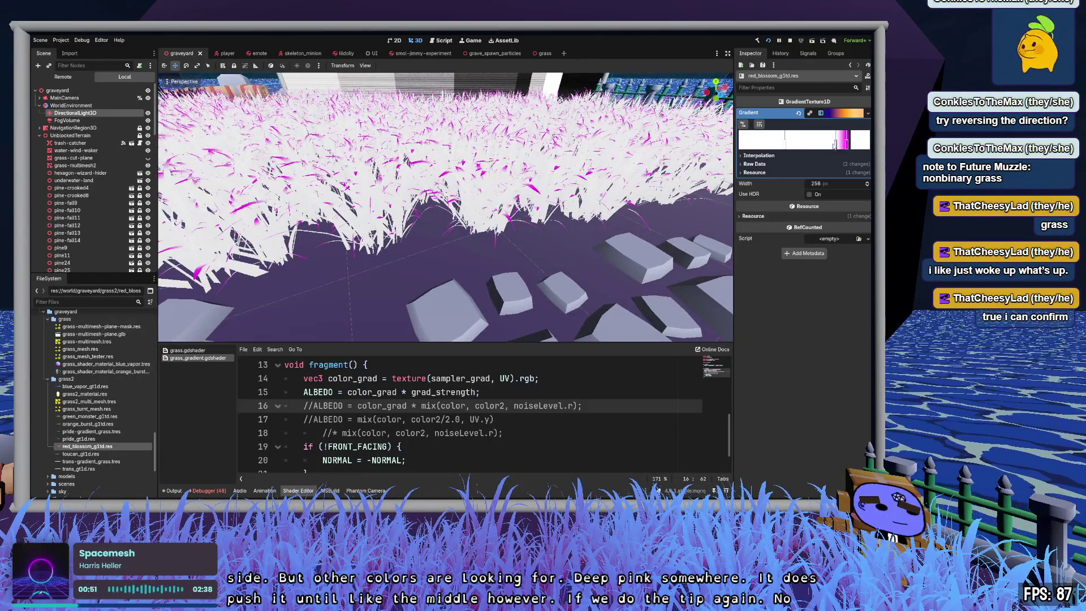
pyautogui.moveTo(835, 145); pyautogui.dragTo(799, 145)
pyautogui.rightClick(847, 145)
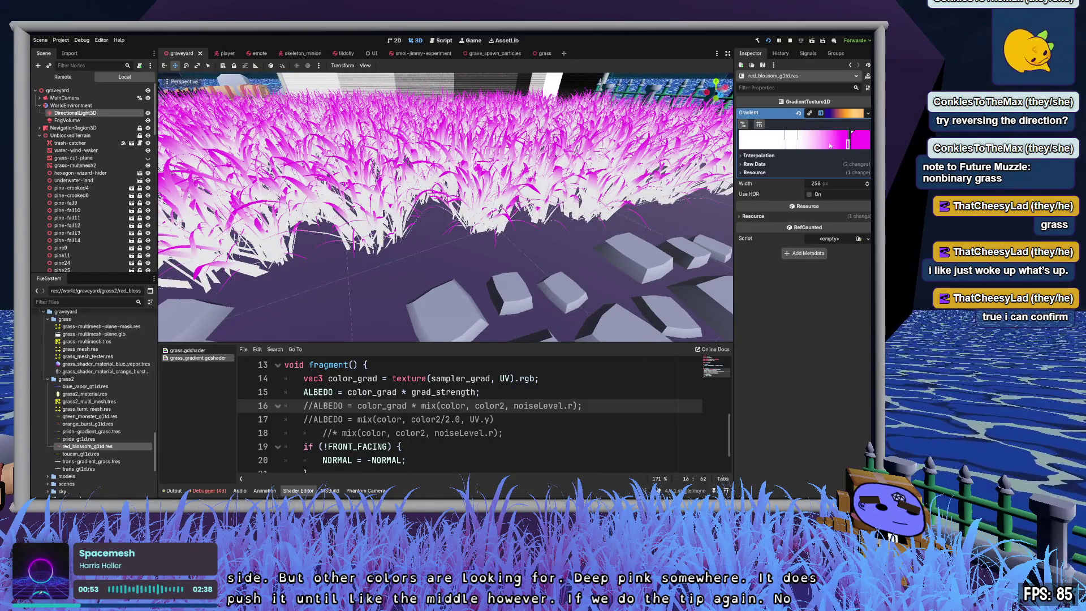
pyautogui.moveTo(845, 144)
pyautogui.mouseDown()
pyautogui.moveTo(790, 148)
pyautogui.moveTo(844, 145)
pyautogui.moveTo(833, 144)
pyautogui.mouseUp()
# Step: Drag the pink stop to open a white band, leaving grass white with magenta streaks
pyautogui.press('w')
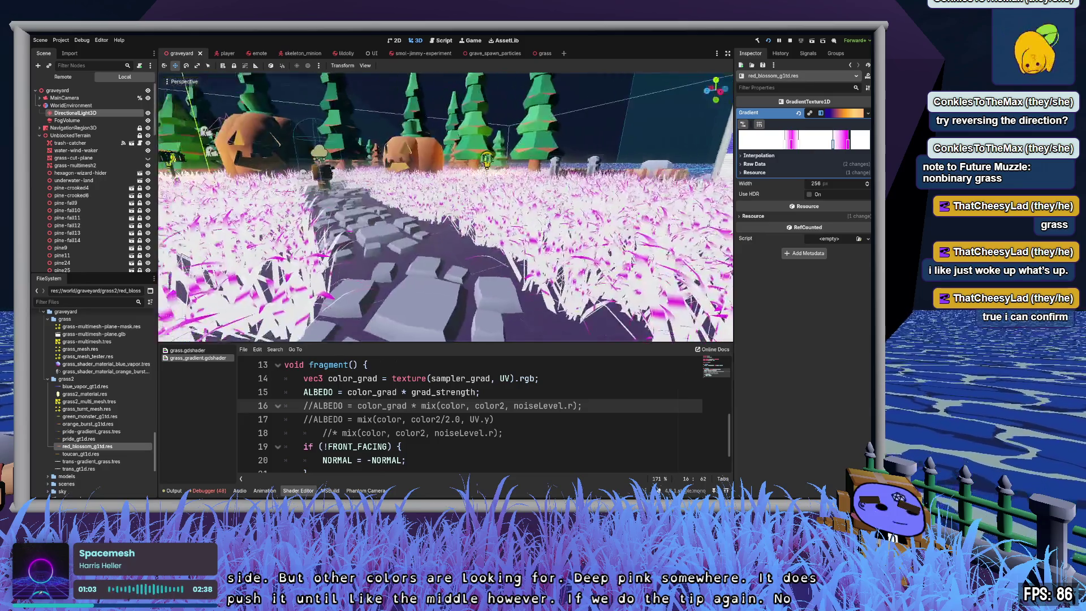
pyautogui.press('s')
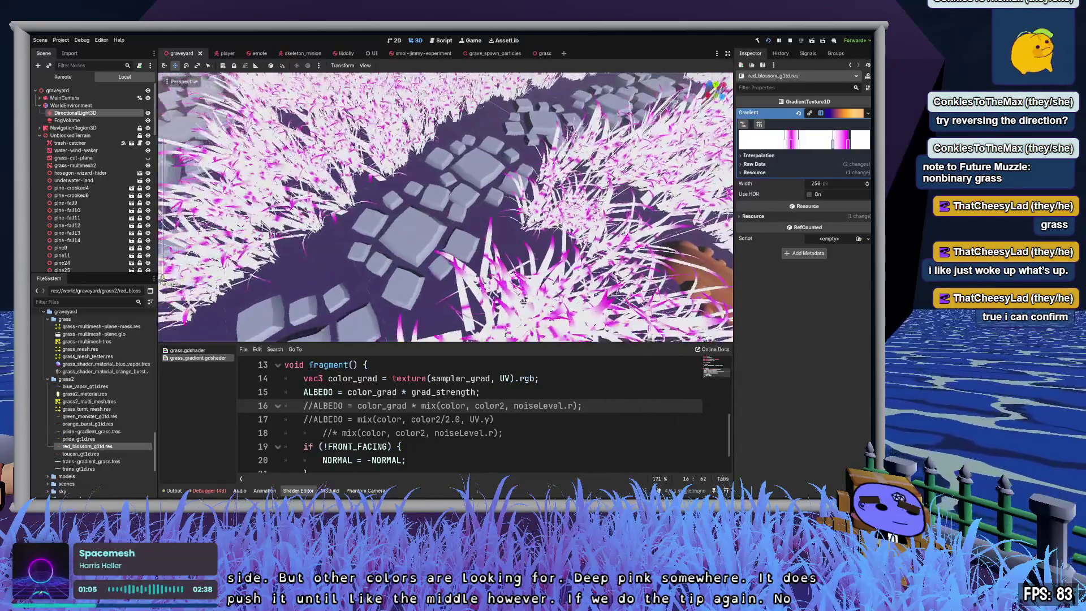
pyautogui.press('w')
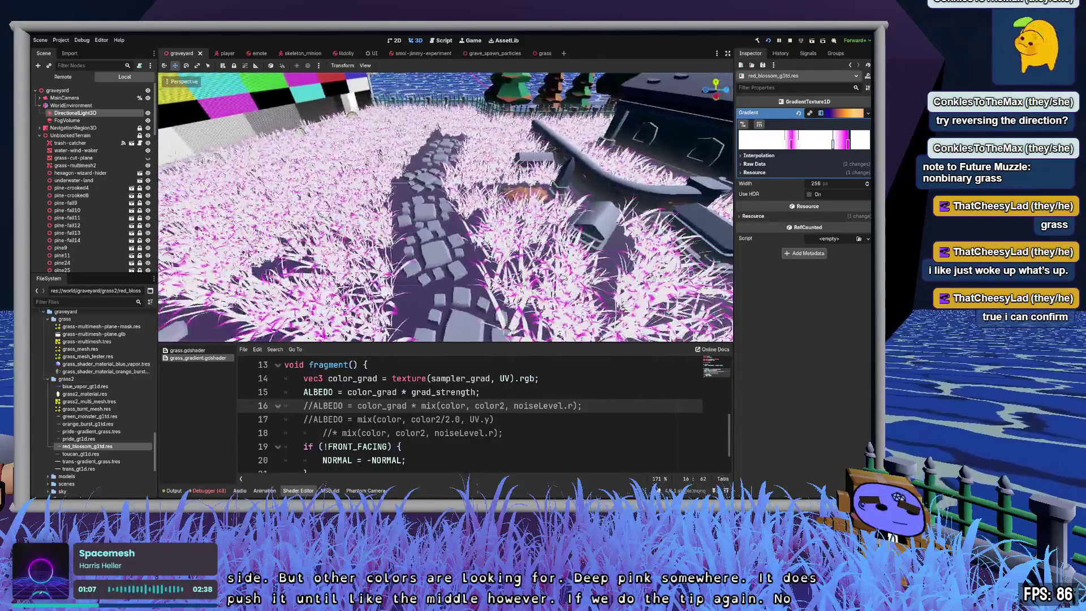
pyautogui.moveTo(845, 149)
pyautogui.mouseDown()
pyautogui.moveTo(868, 147)
pyautogui.moveTo(773, 144)
pyautogui.mouseUp()
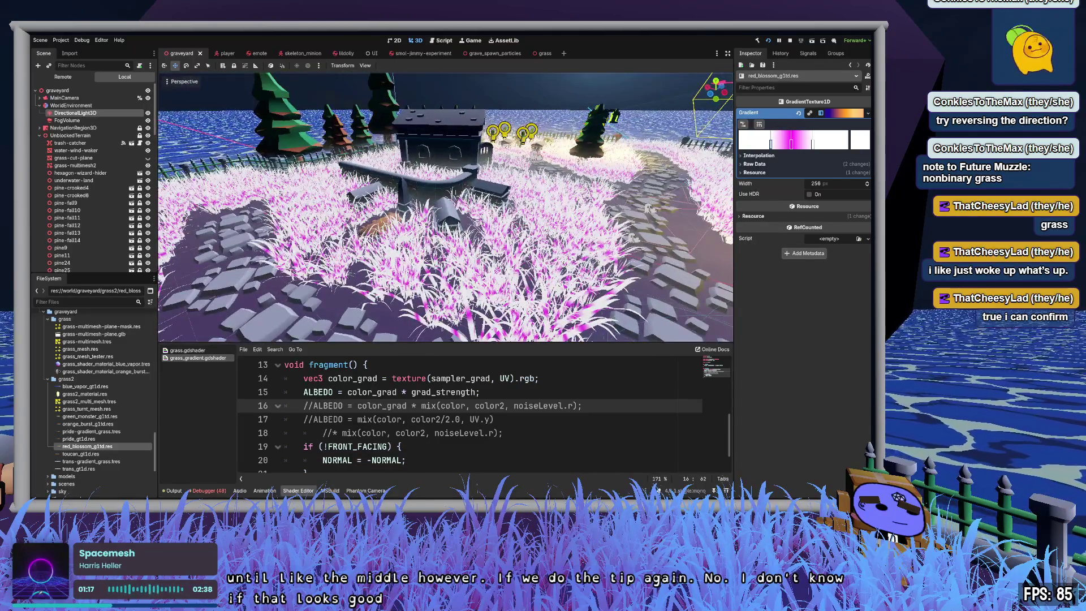
pyautogui.moveTo(317, 192)
pyautogui.mouseDown()
pyautogui.moveTo(180, 129)
pyautogui.moveTo(253, 132)
pyautogui.mouseUp()
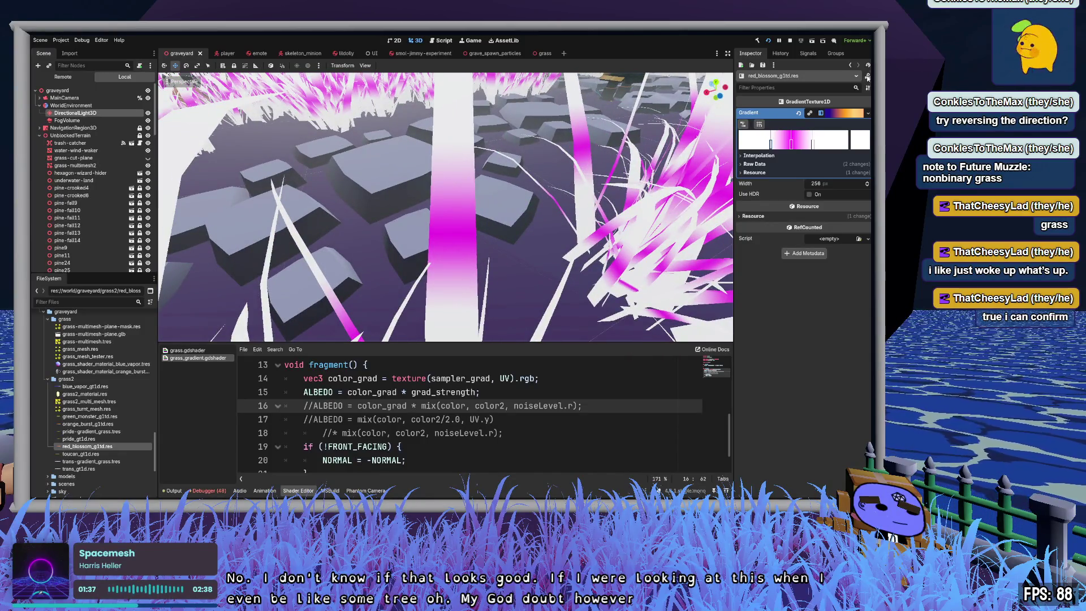
# Step: Narrow the magenta band in the gradient and inspect the grass up close
pyautogui.moveTo(813, 144); pyautogui.dragTo(782, 148)
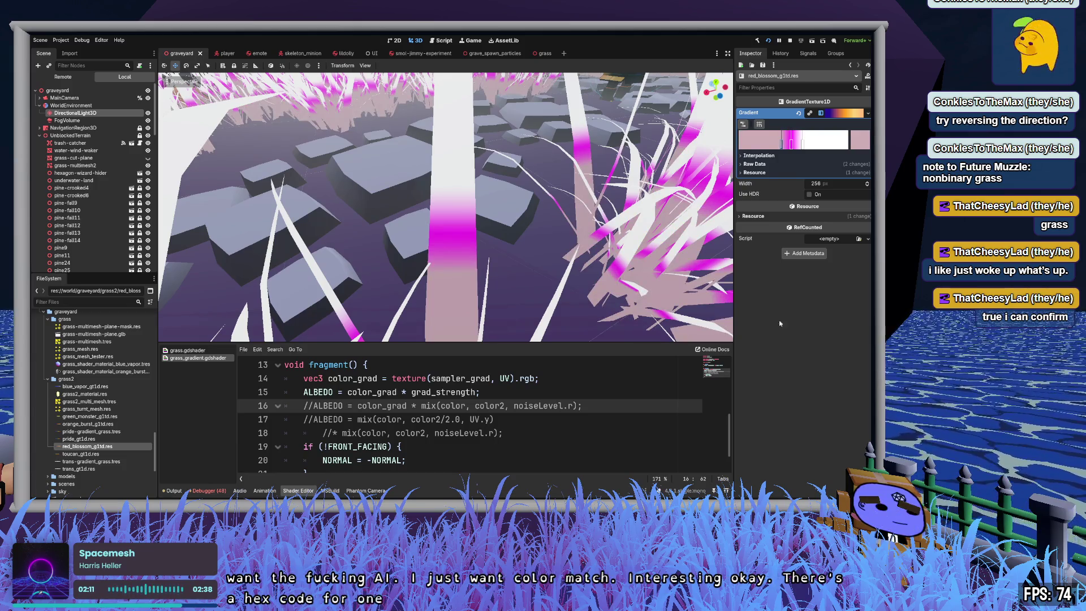
pyautogui.moveTo(664, 154); pyautogui.dragTo(571, 209)
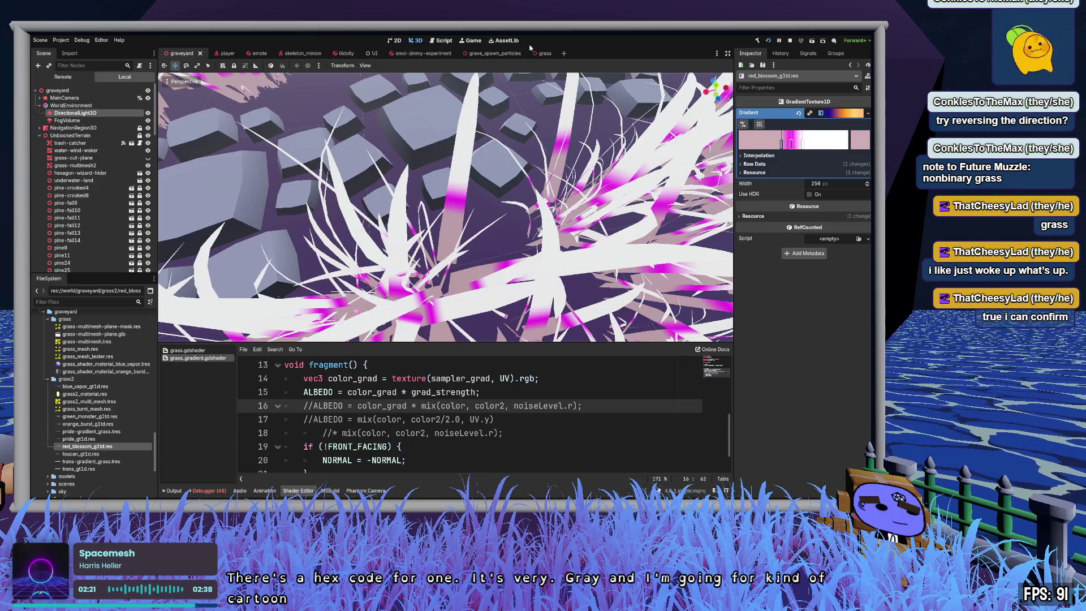
pyautogui.moveTo(628, 209); pyautogui.dragTo(636, 215)
# Step: Recolour the gradient stops toward pale pink and deep crimson, undoing unwanted tries
pyautogui.click(802, 145)
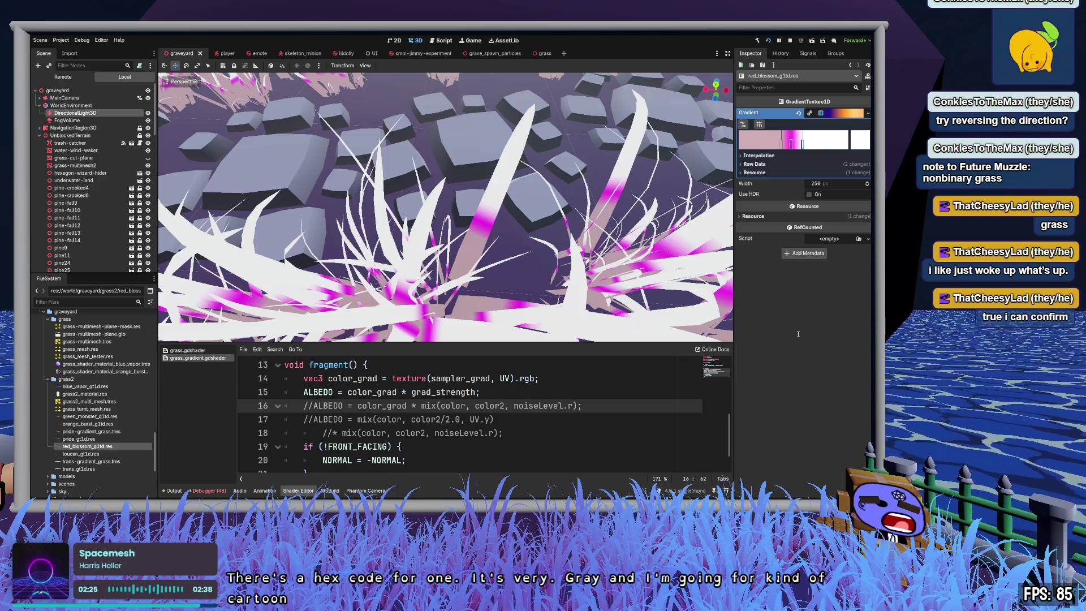
pyautogui.hotkey('ctrl', 'z')
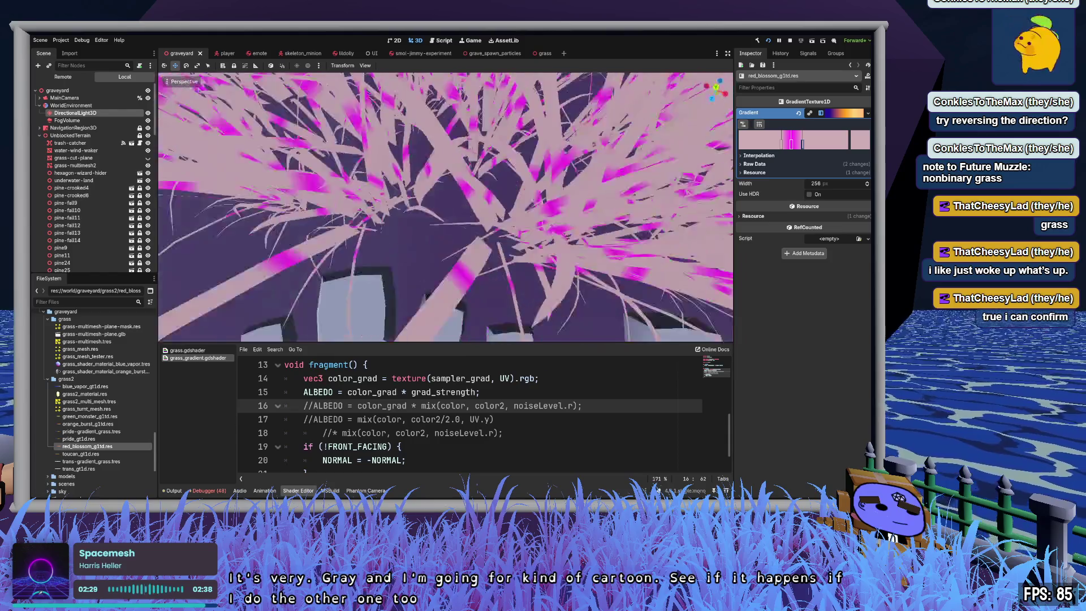
pyautogui.click(791, 148)
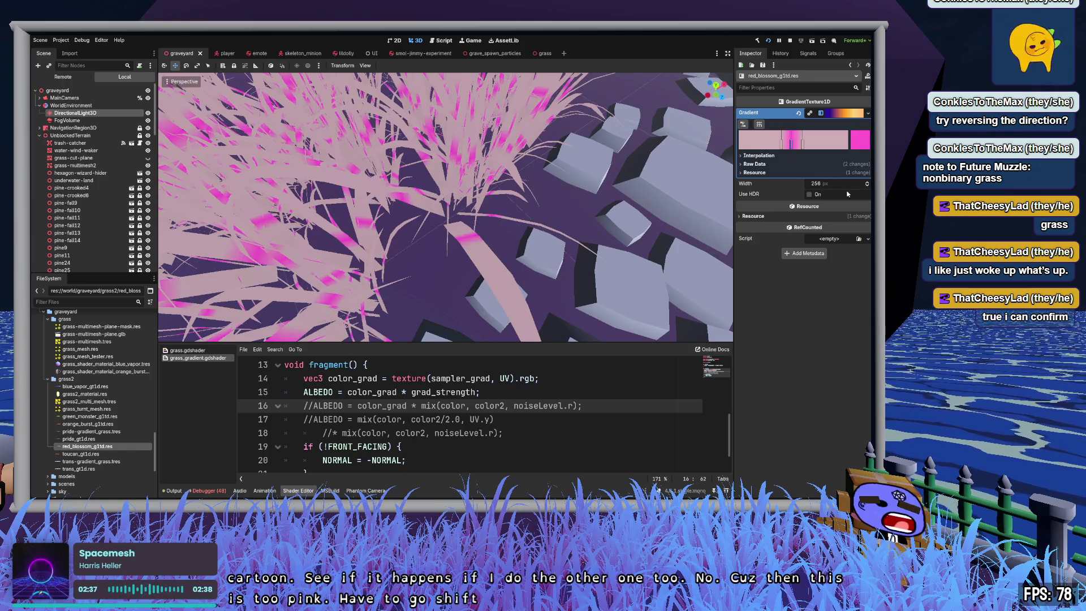
pyautogui.hotkey('ctrl', 'z')
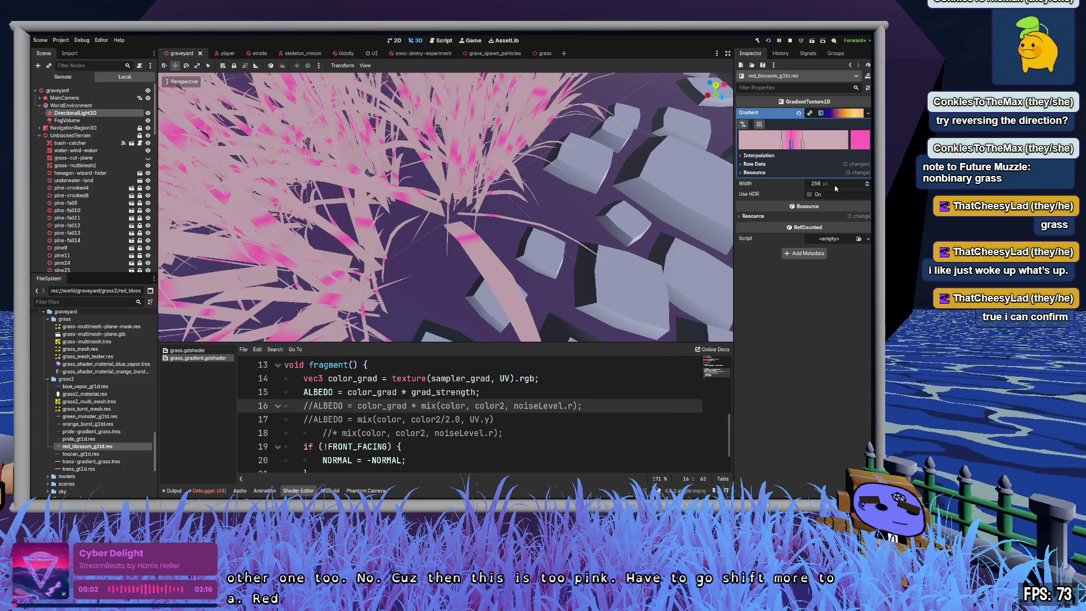
pyautogui.hotkey('ctrl', 'shift', 'z')
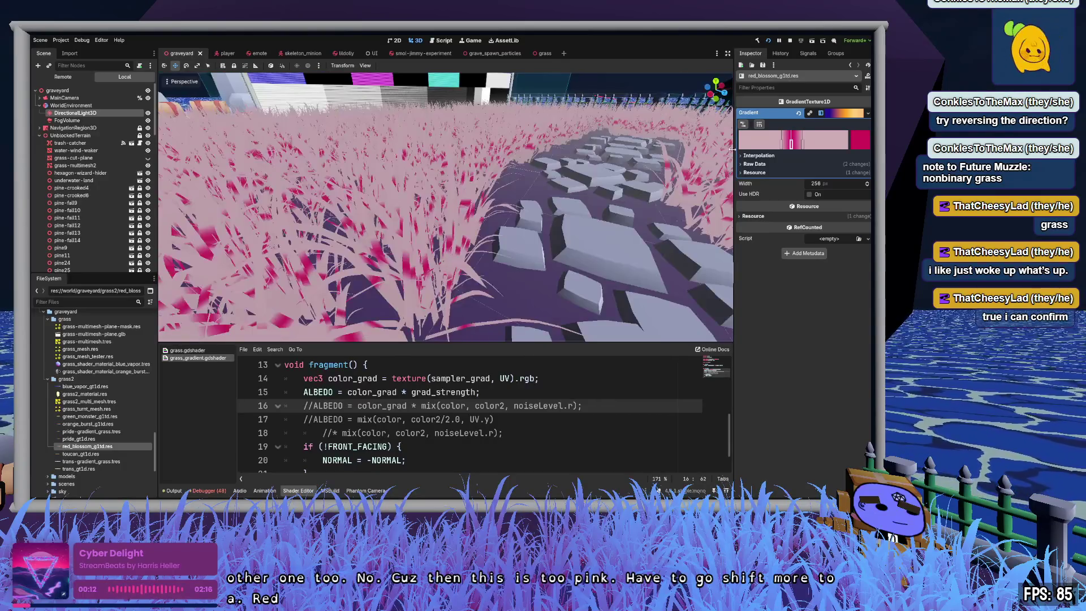
pyautogui.click(857, 146)
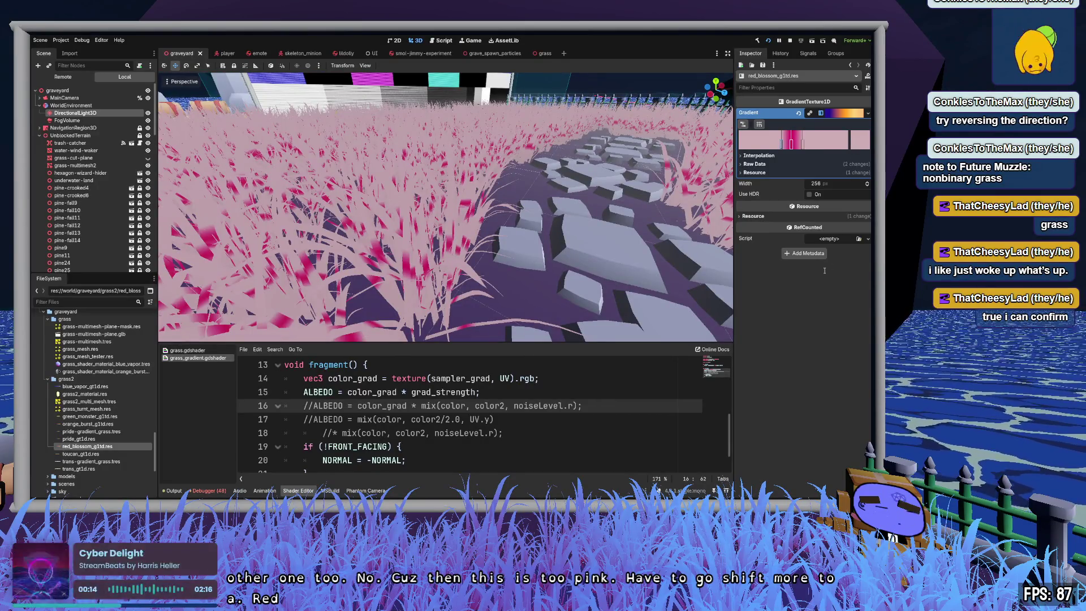
# Step: Revert the gradient's right-end stop back to white
pyautogui.click(839, 303)
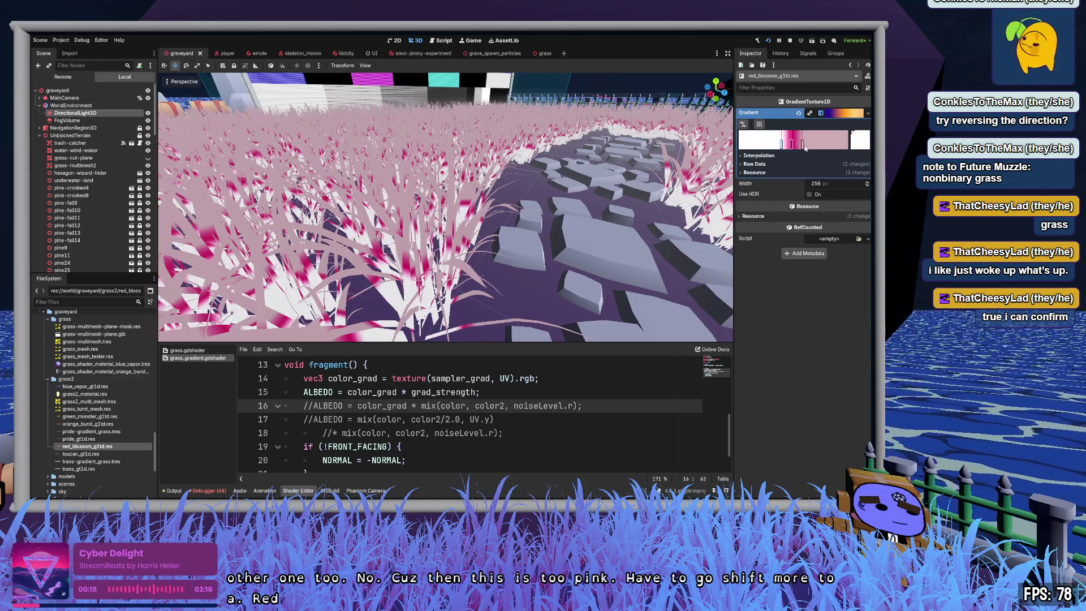
pyautogui.click(850, 146)
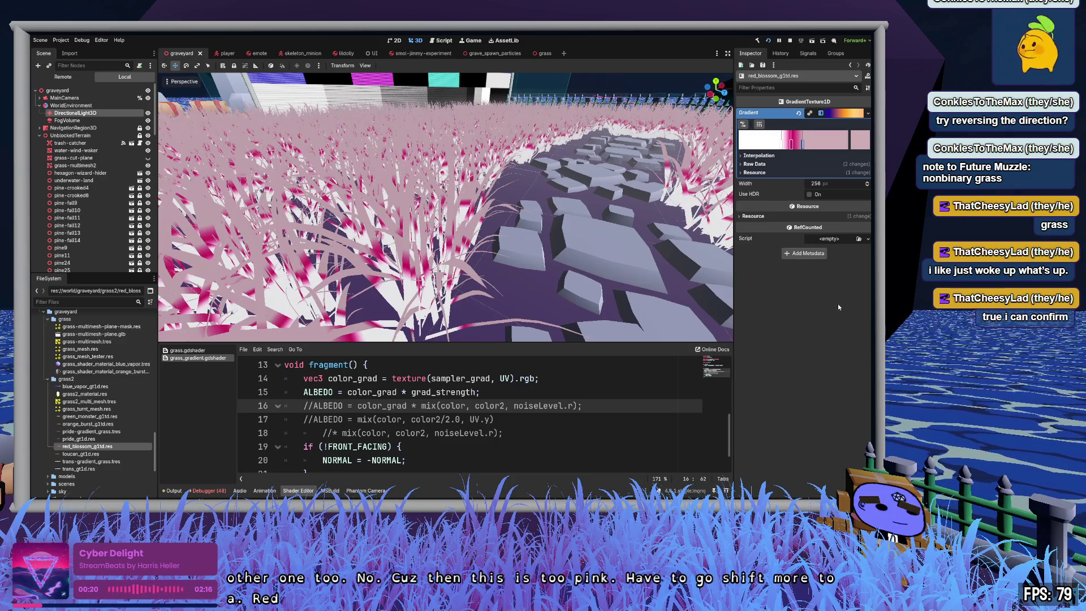
pyautogui.hotkey('ctrl', 'z')
# Step: Fly around the graveyard to review the white-and-crimson grass, then save the scene
pyautogui.rightClick(571, 211)
pyautogui.press('s')
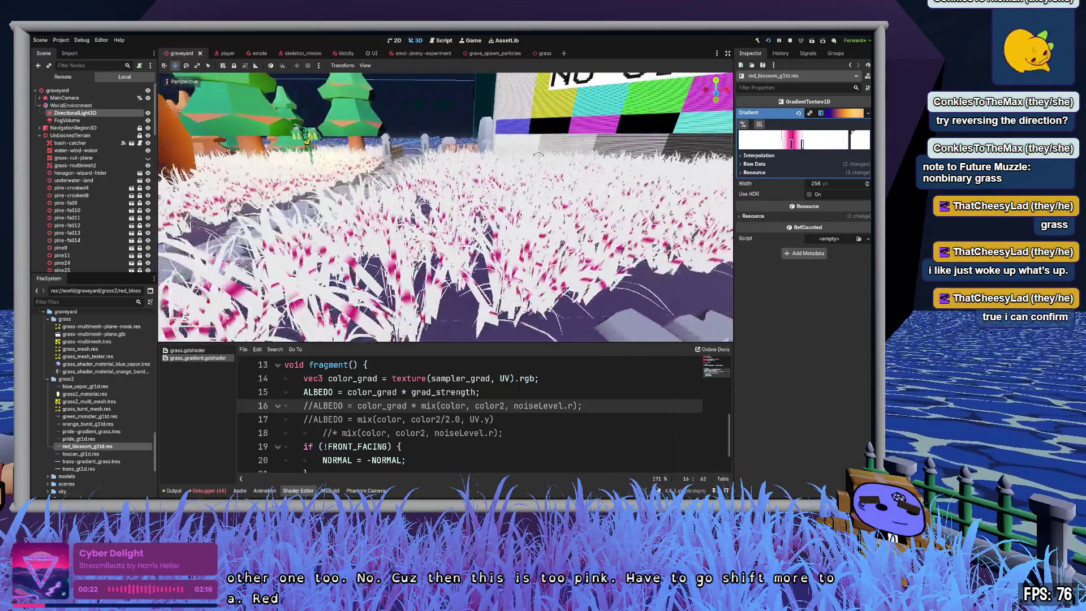
pyautogui.press('w')
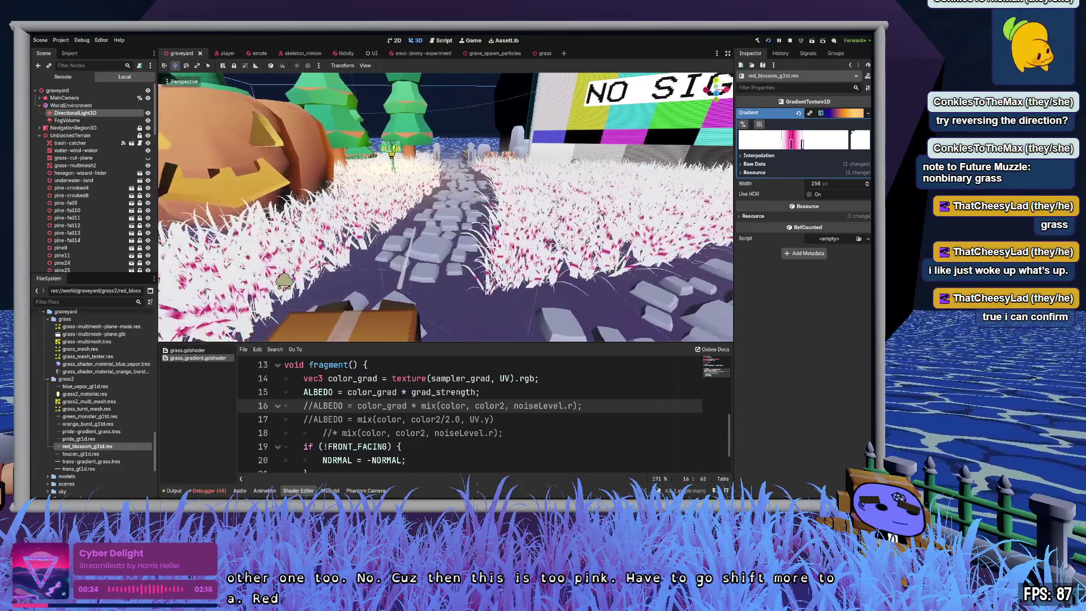
pyautogui.press('s')
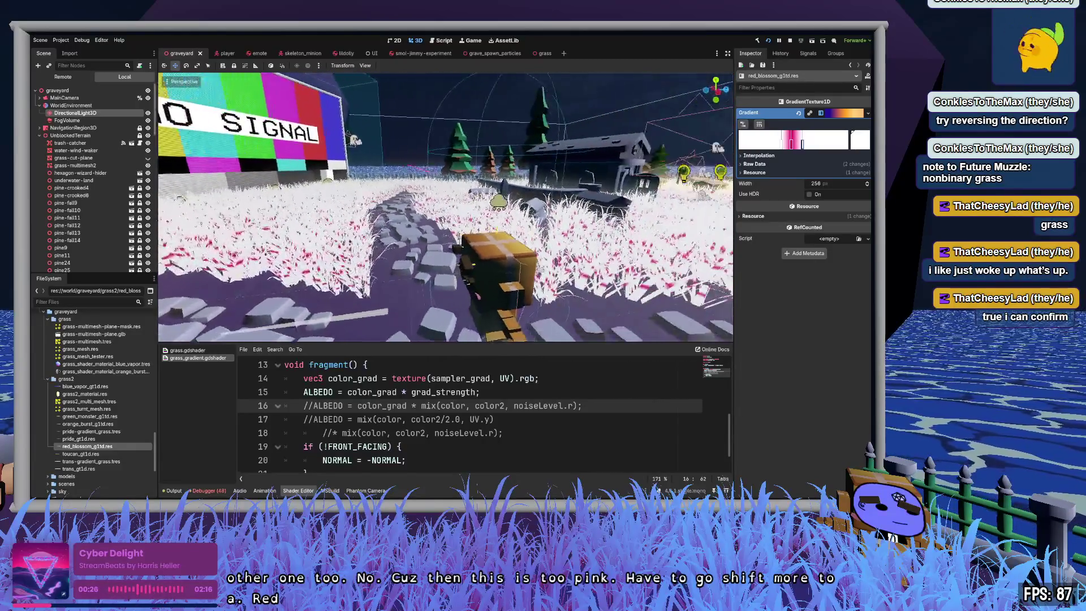
pyautogui.press('d')
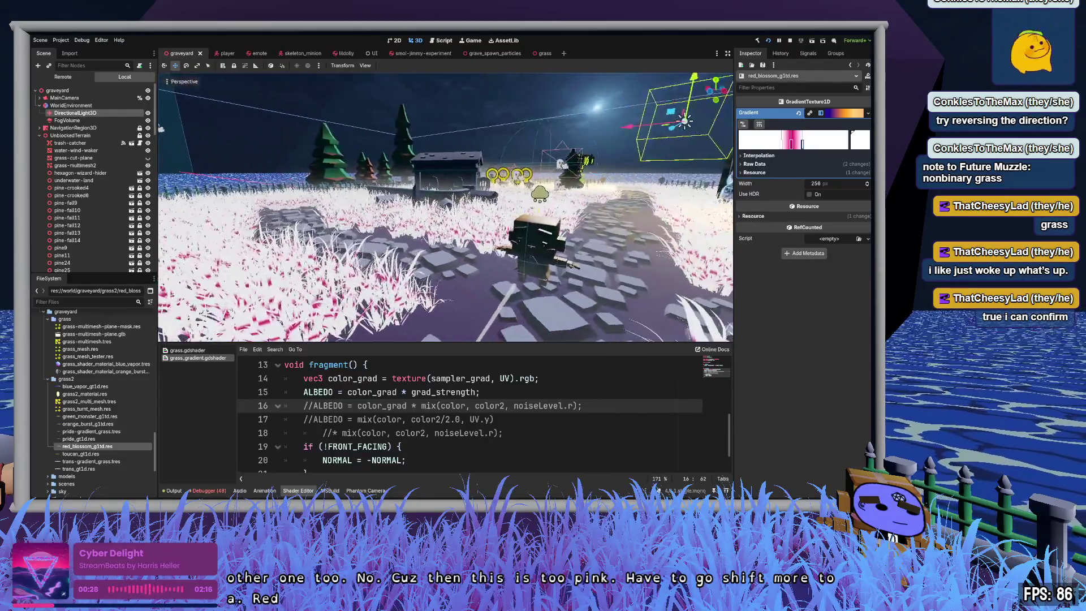
pyautogui.press('d')
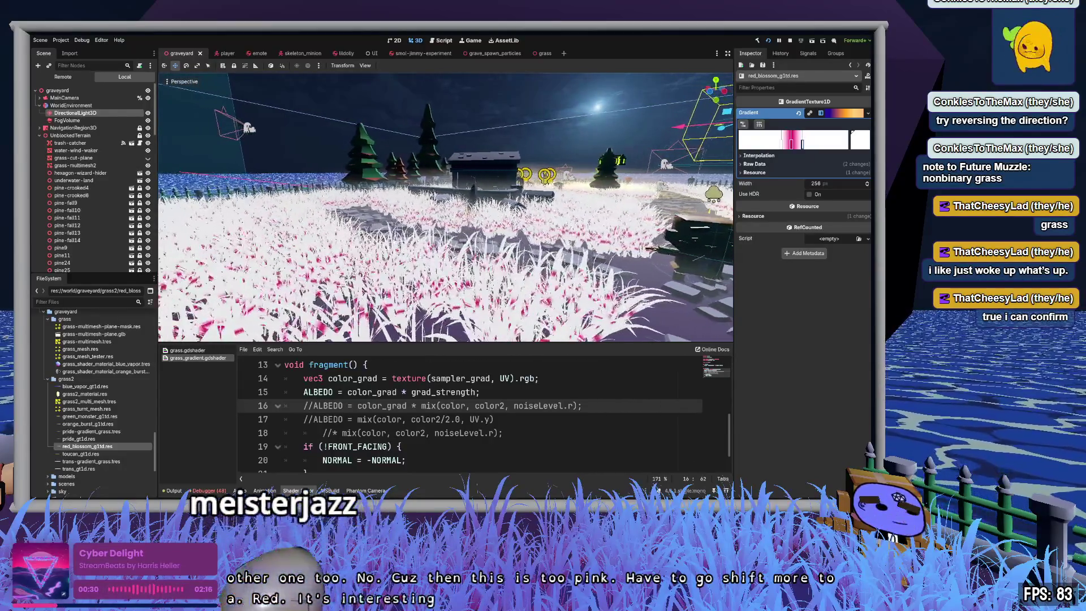
pyautogui.hotkey('ctrl', 's')
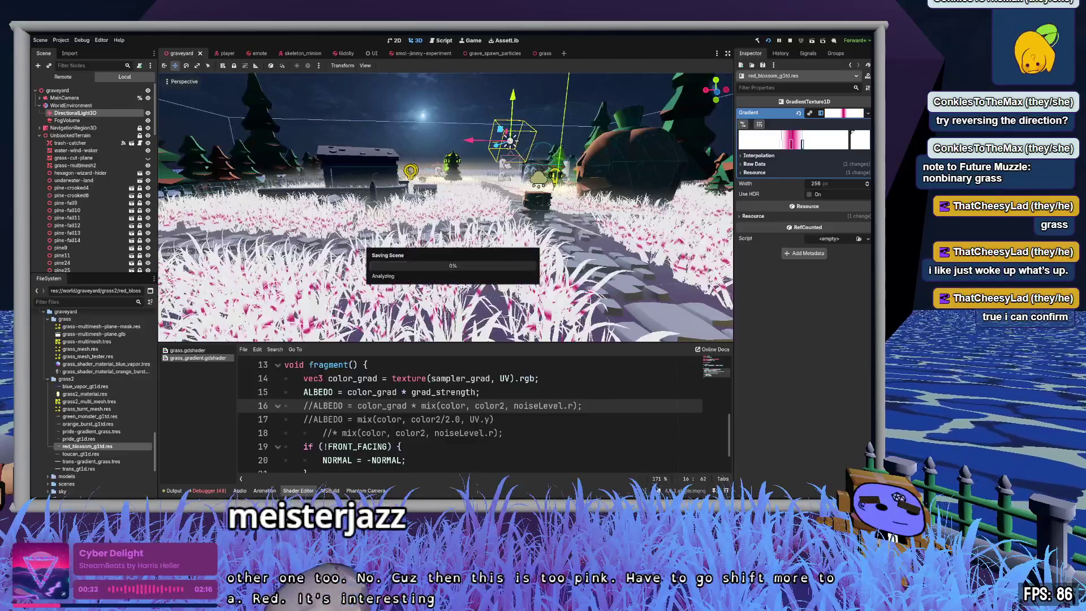
pyautogui.click(94, 395)
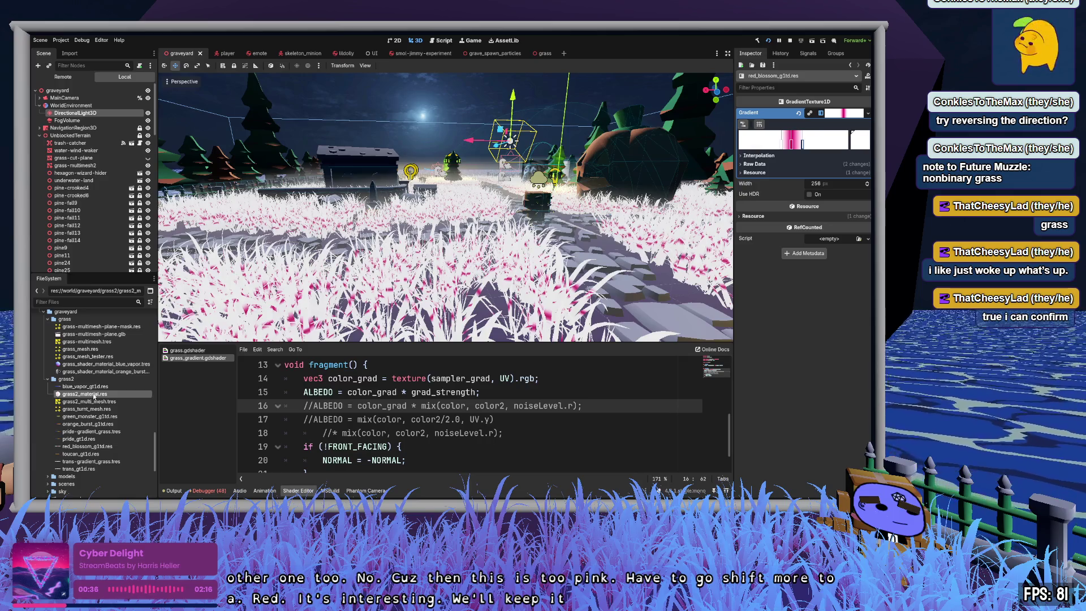